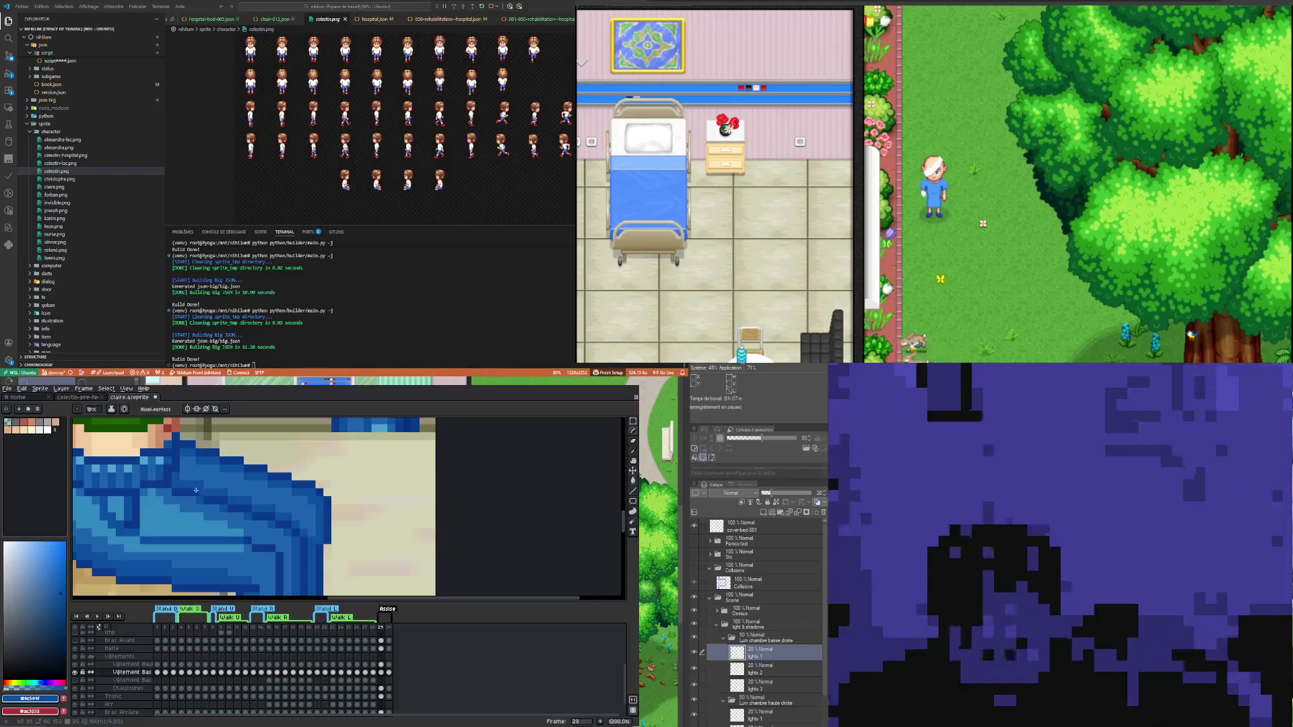
- Sample the dark outline blue from the jeans, paint a test pixel, then undo it
scroll(242, 498, up, 2)
scroll(269, 502, up, 1)
scroll(295, 505, up, 1)
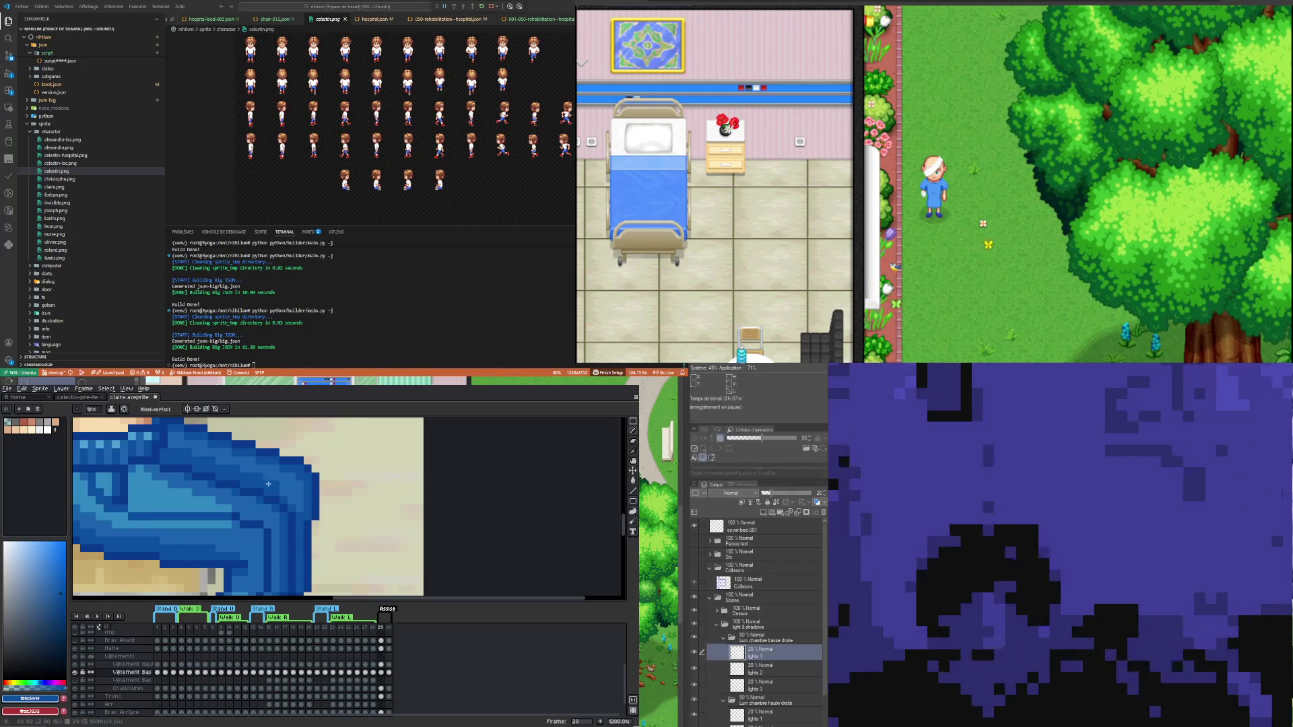
scroll(286, 500, down, 6)
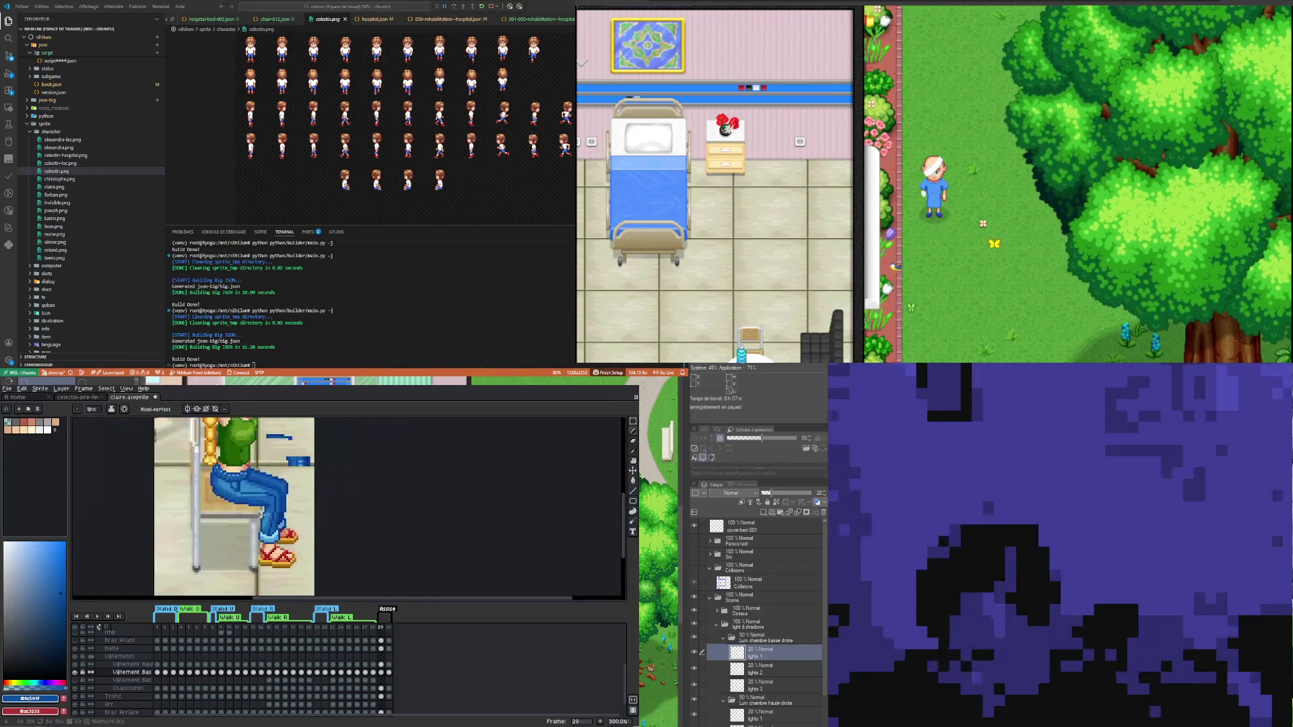
scroll(255, 513, down, 2)
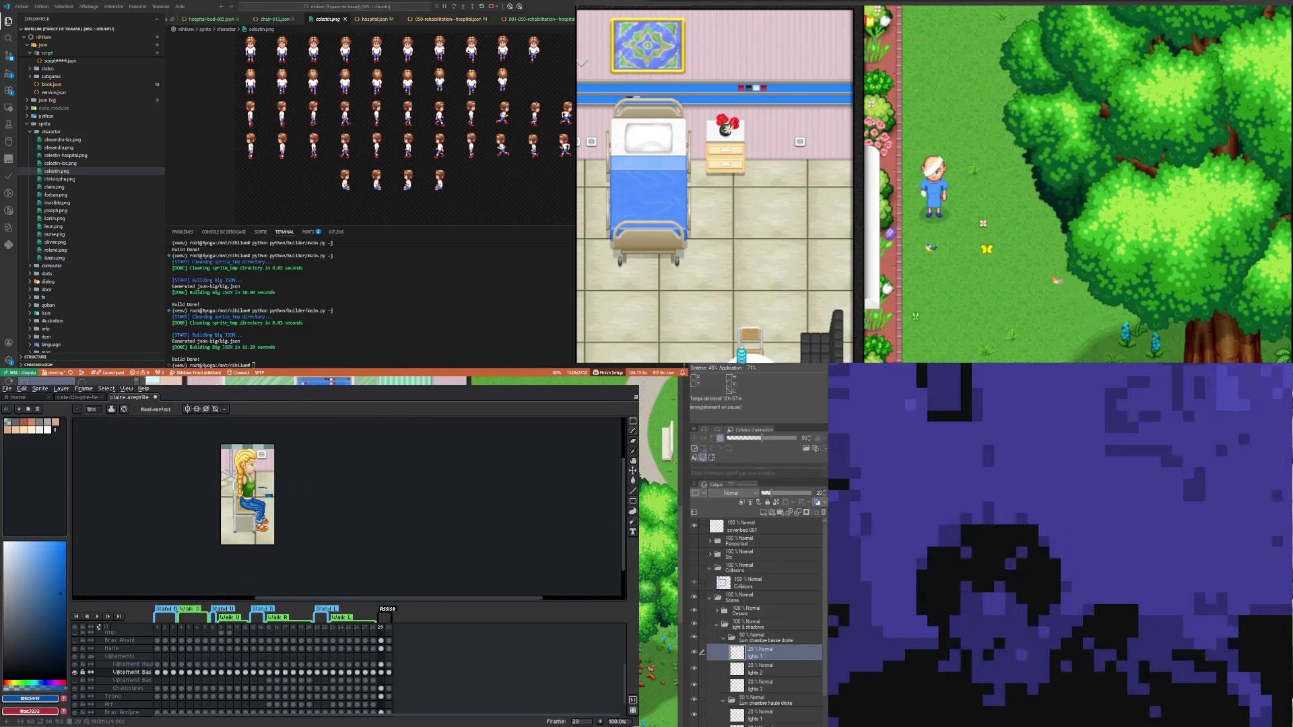
scroll(291, 536, up, 2)
scroll(291, 536, up, 3)
scroll(291, 536, up, 1)
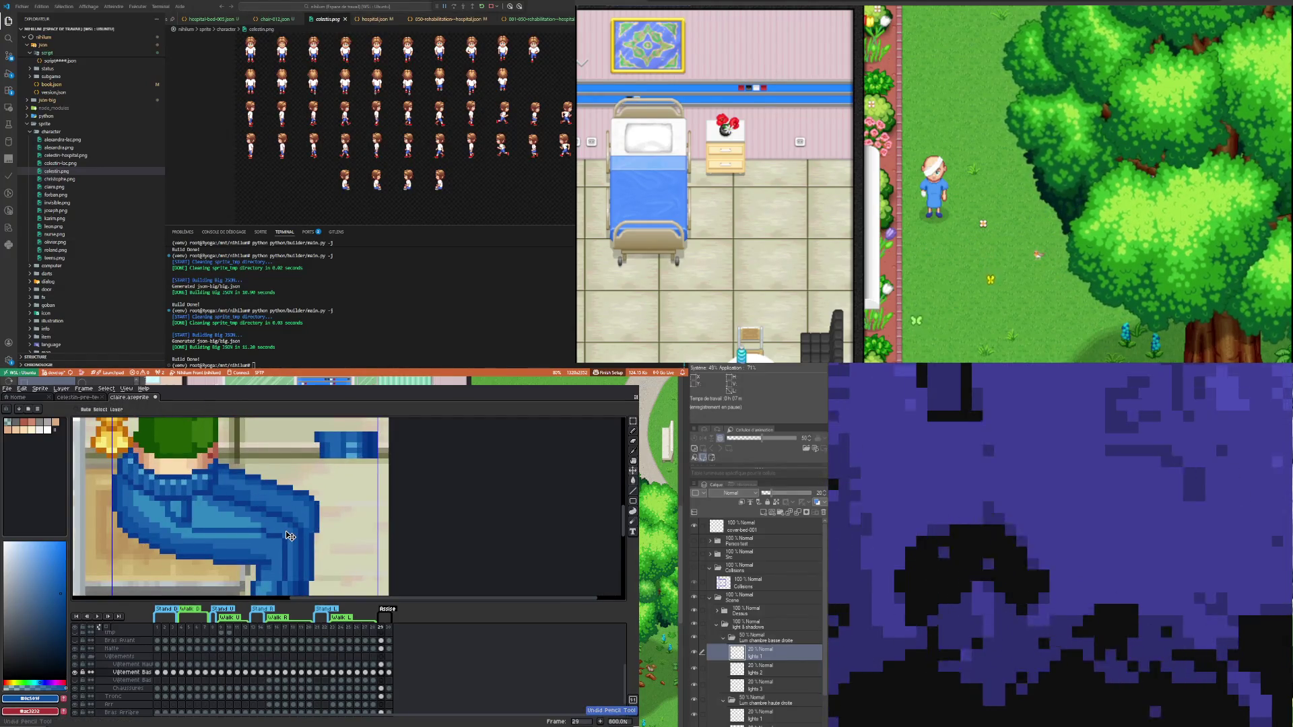
key(b)
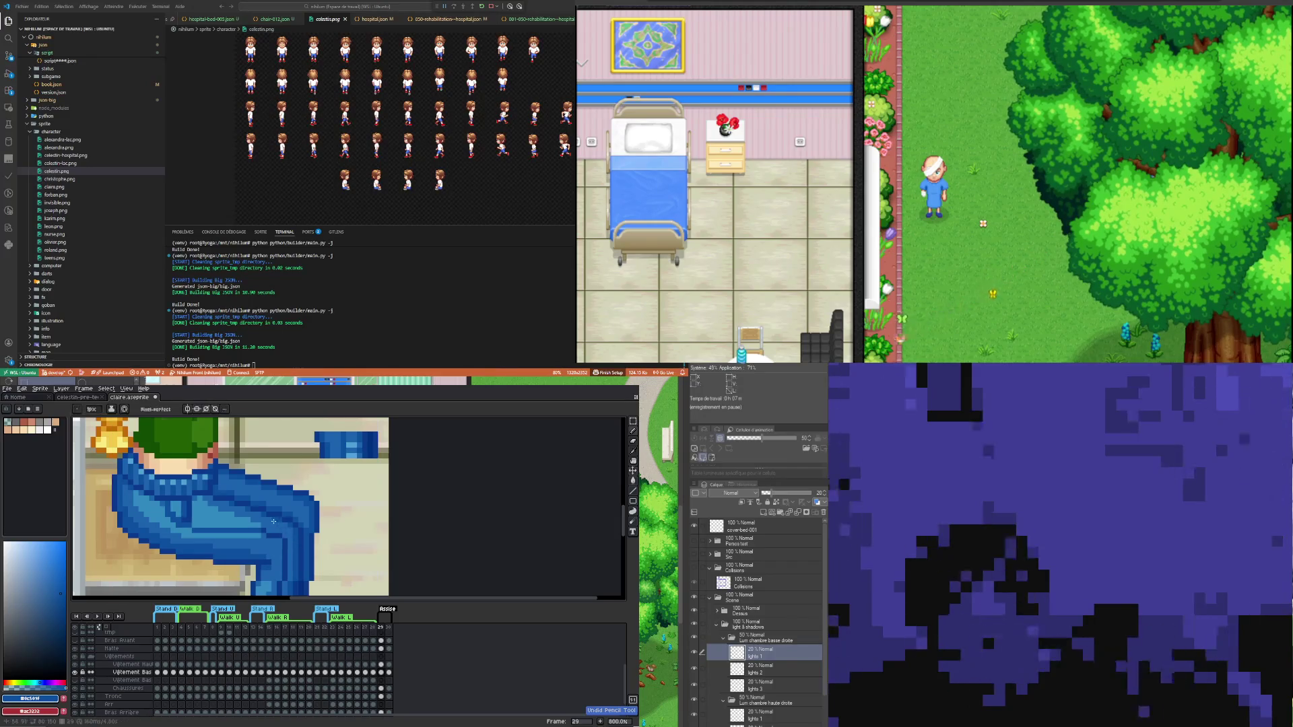
scroll(273, 521, down, 4)
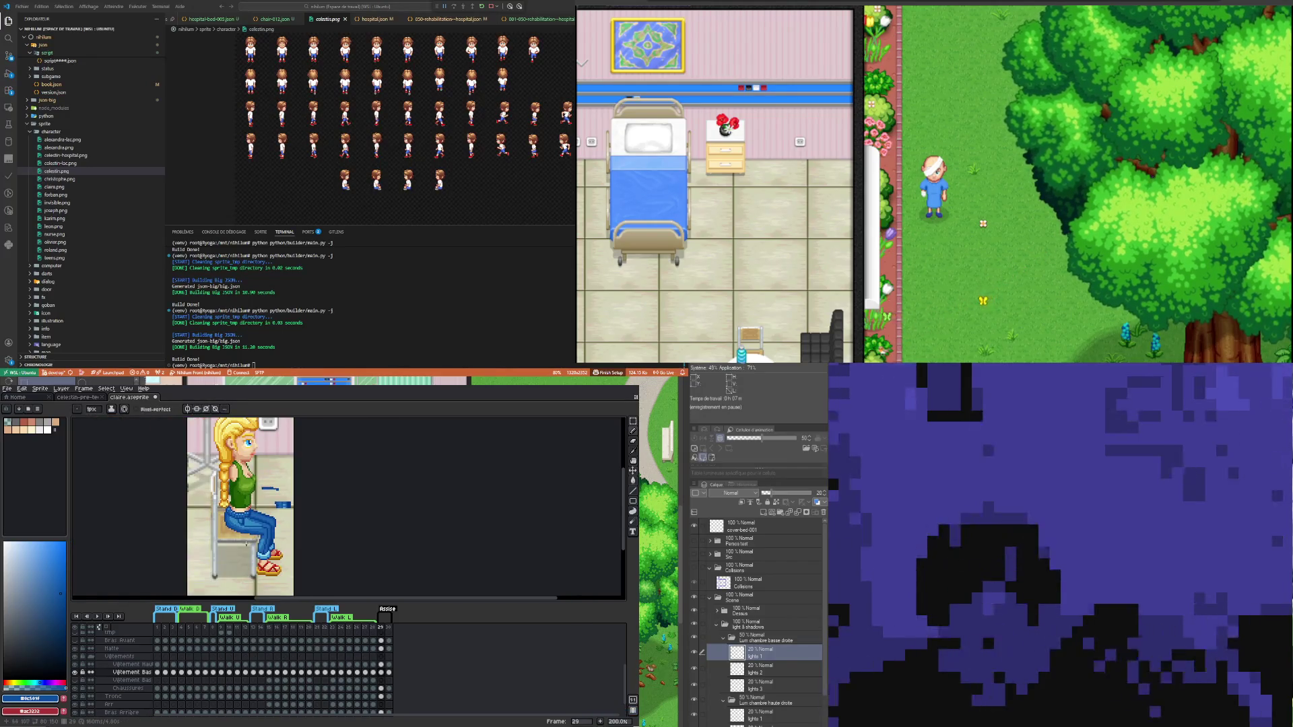
scroll(247, 544, up, 1)
scroll(270, 546, up, 1)
scroll(292, 547, up, 1)
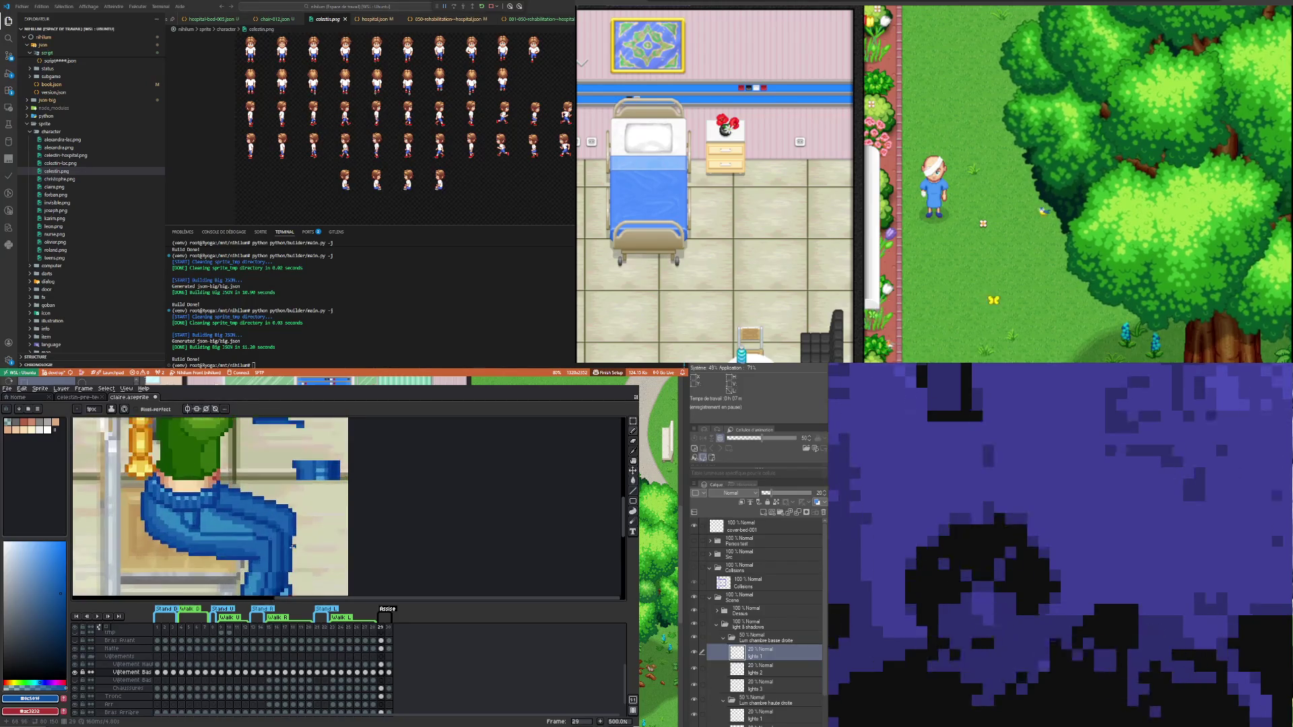
scroll(289, 539, up, 2)
scroll(279, 498, up, 2)
key(i)
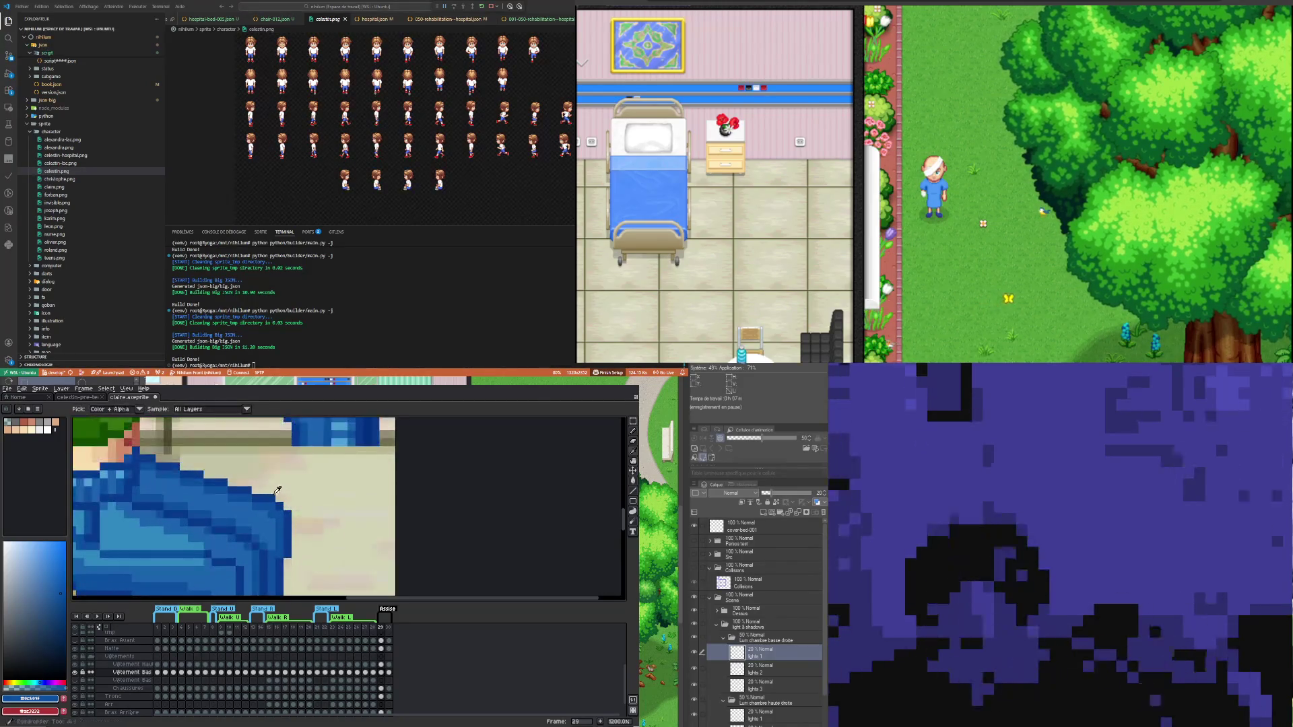
click(273, 505)
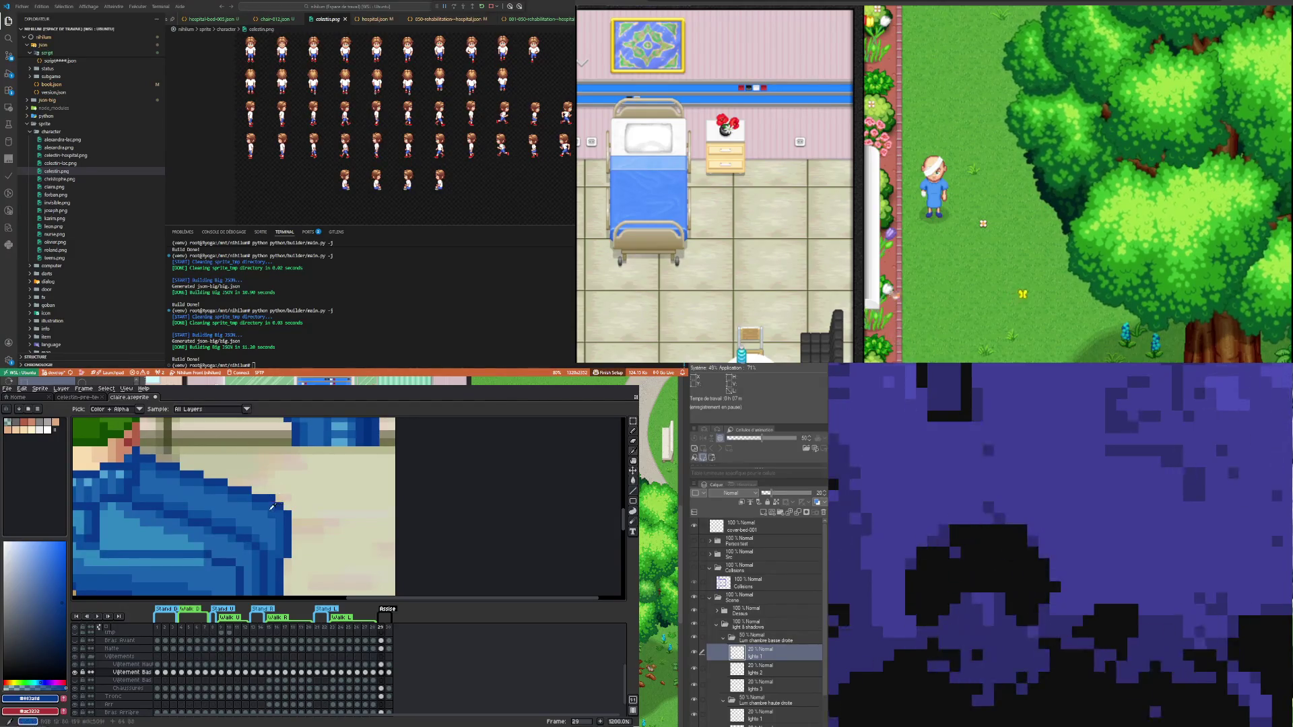
key(b)
key(e)
click(271, 498)
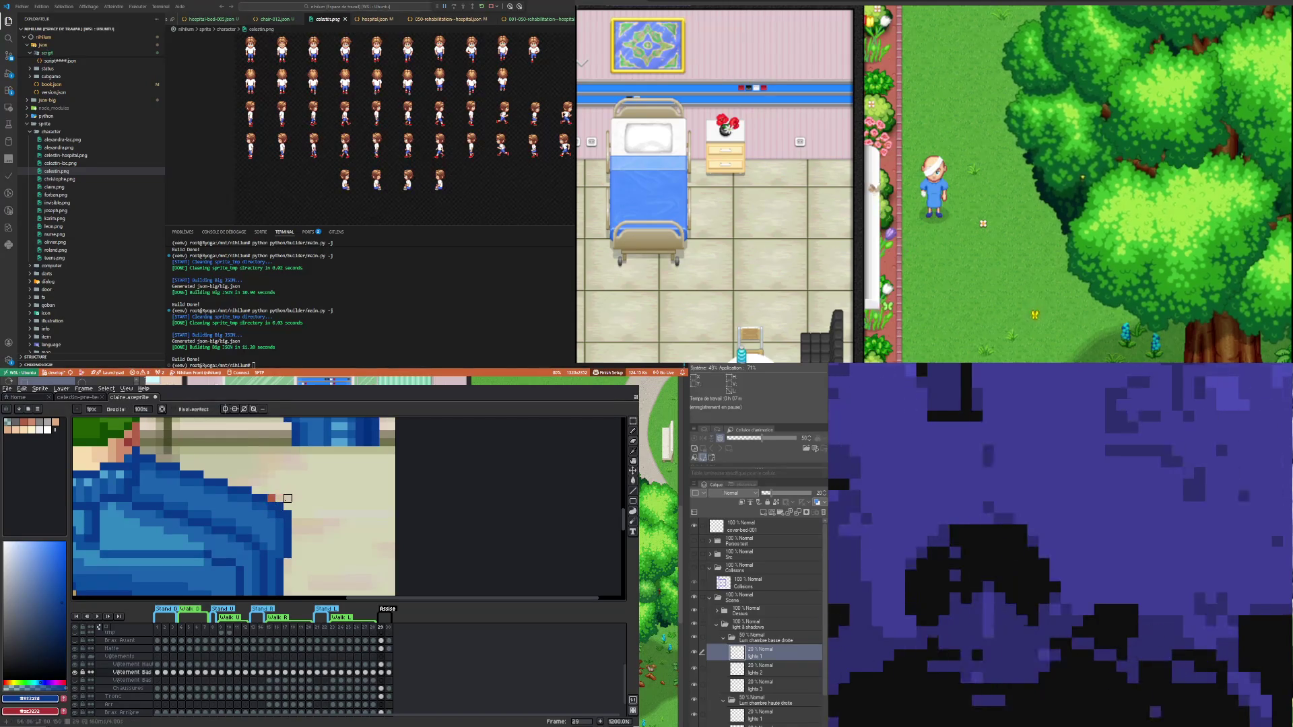
key(ctrl+z)
- Eyedrop the lighter jeans blue #1d64ae and return to the Pencil
scroll(281, 505, down, 1)
scroll(280, 505, down, 5)
scroll(280, 505, down, 2)
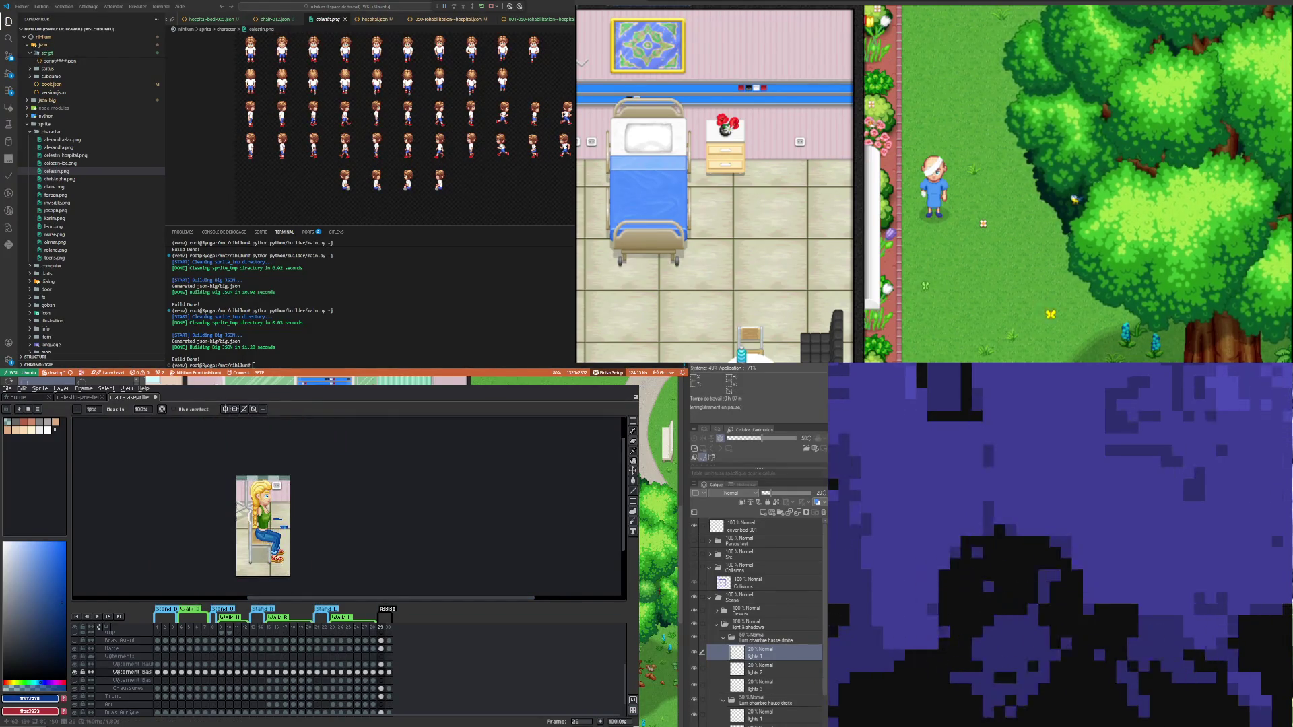
scroll(286, 540, up, 2)
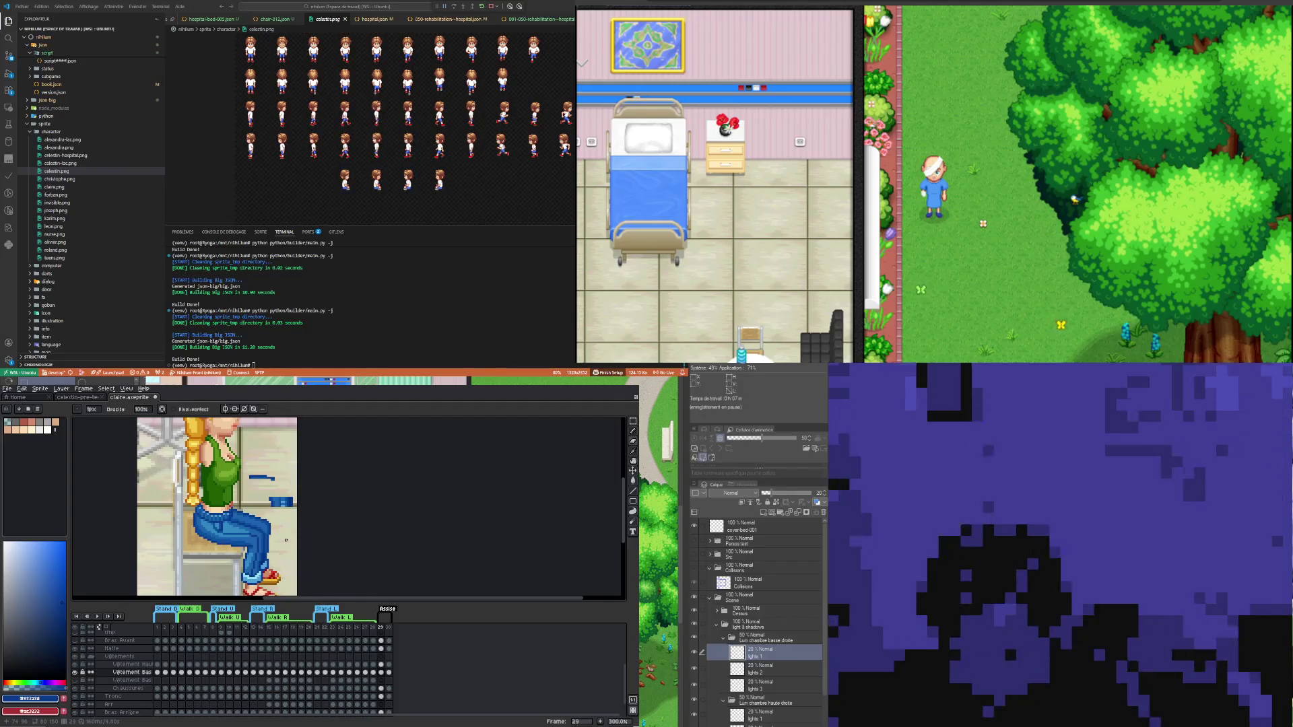
scroll(256, 525, up, 2)
scroll(225, 514, up, 4)
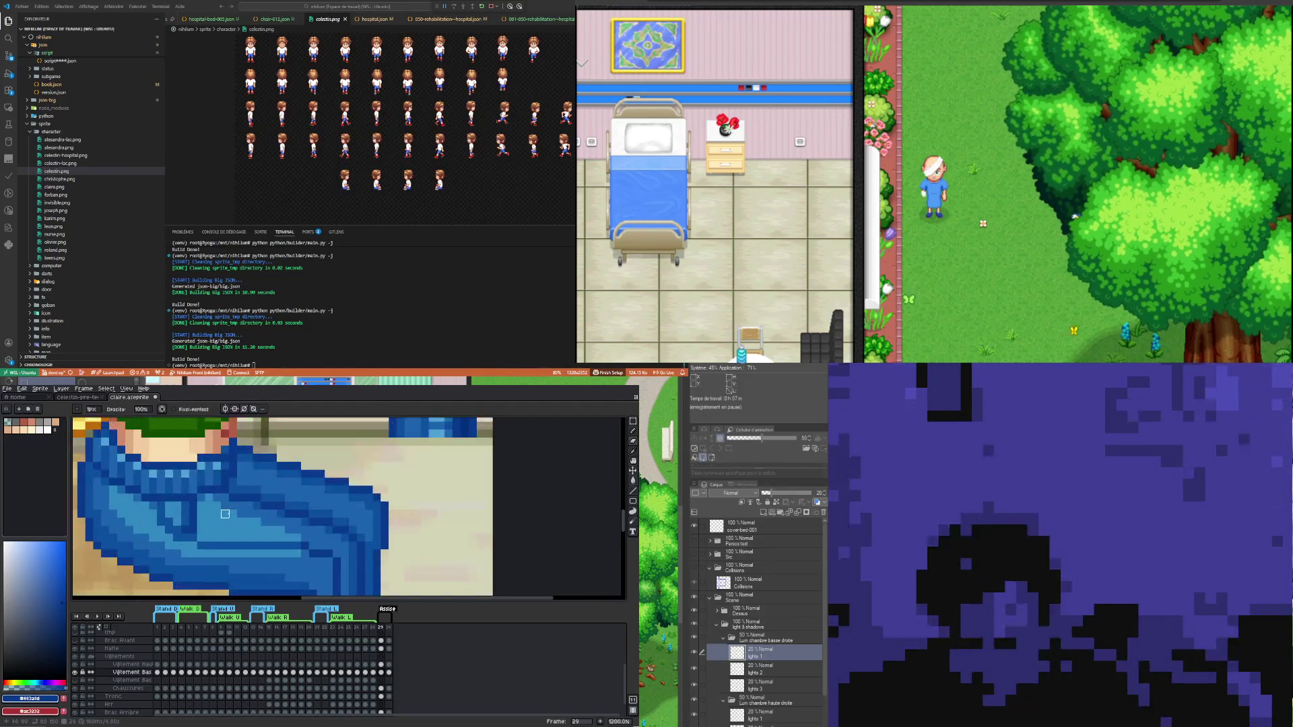
key(i)
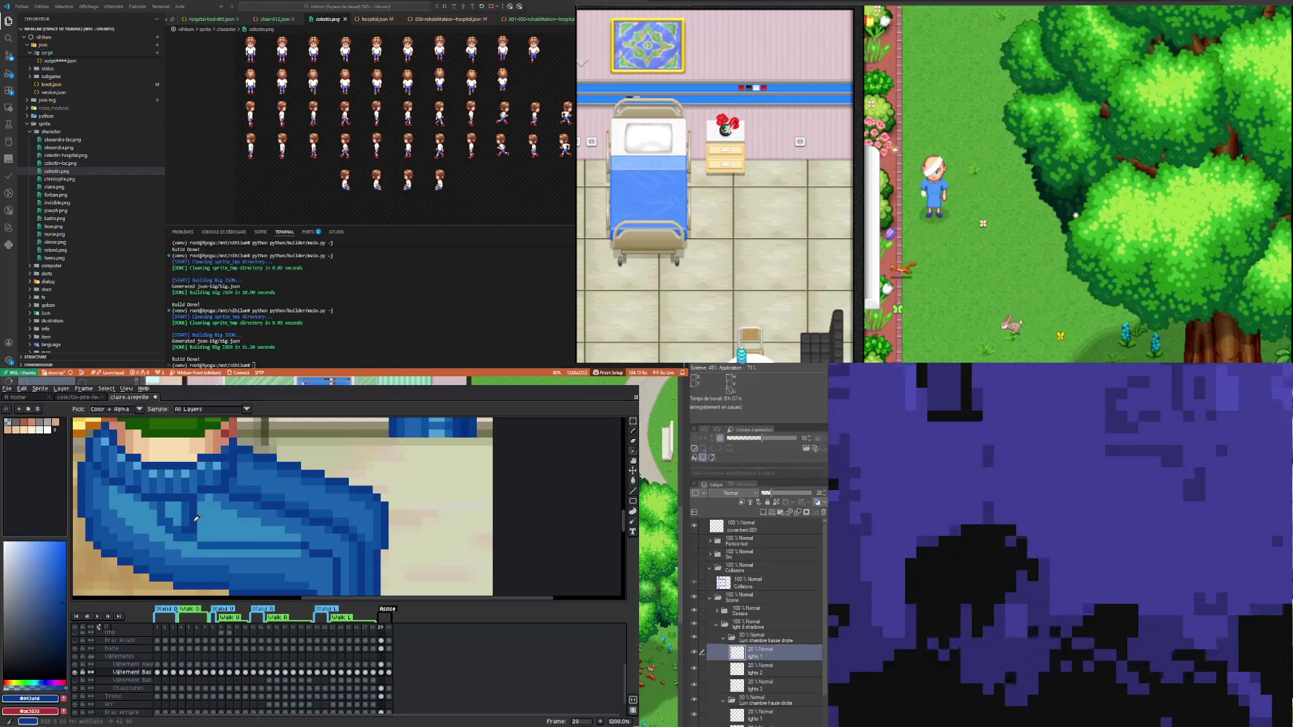
key(b)
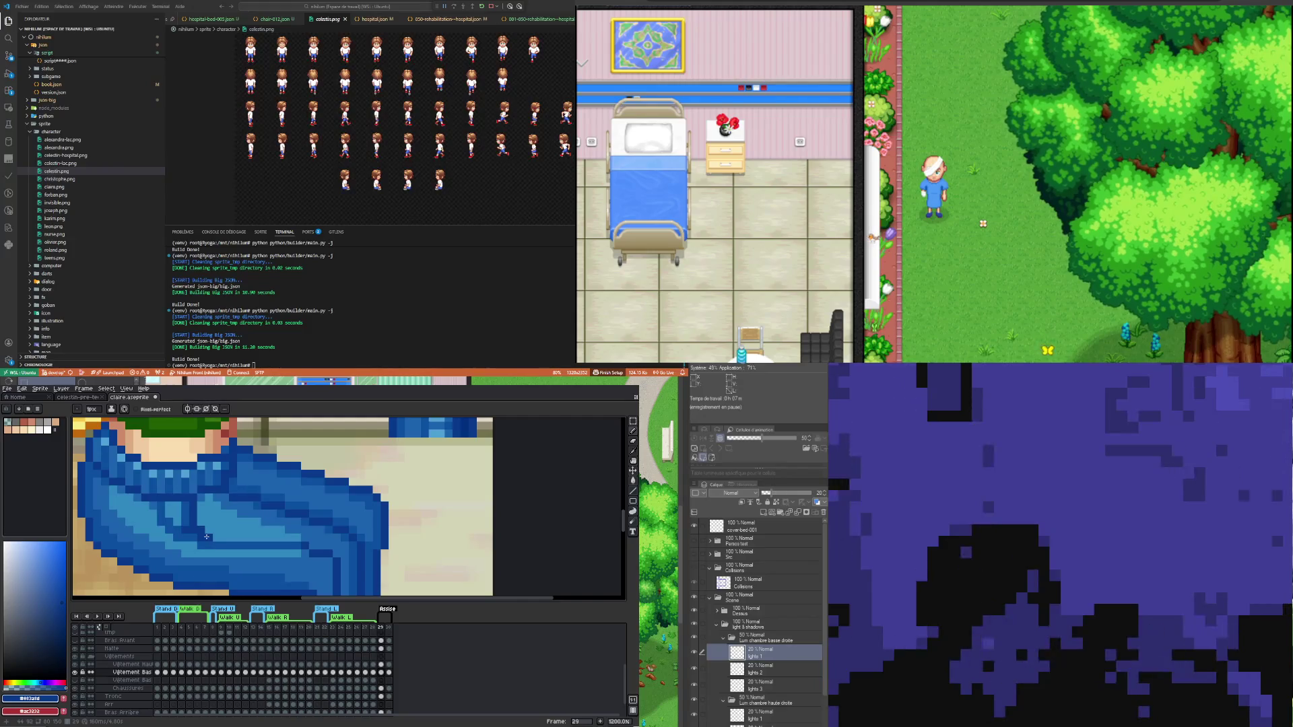
scroll(209, 522, down, 3)
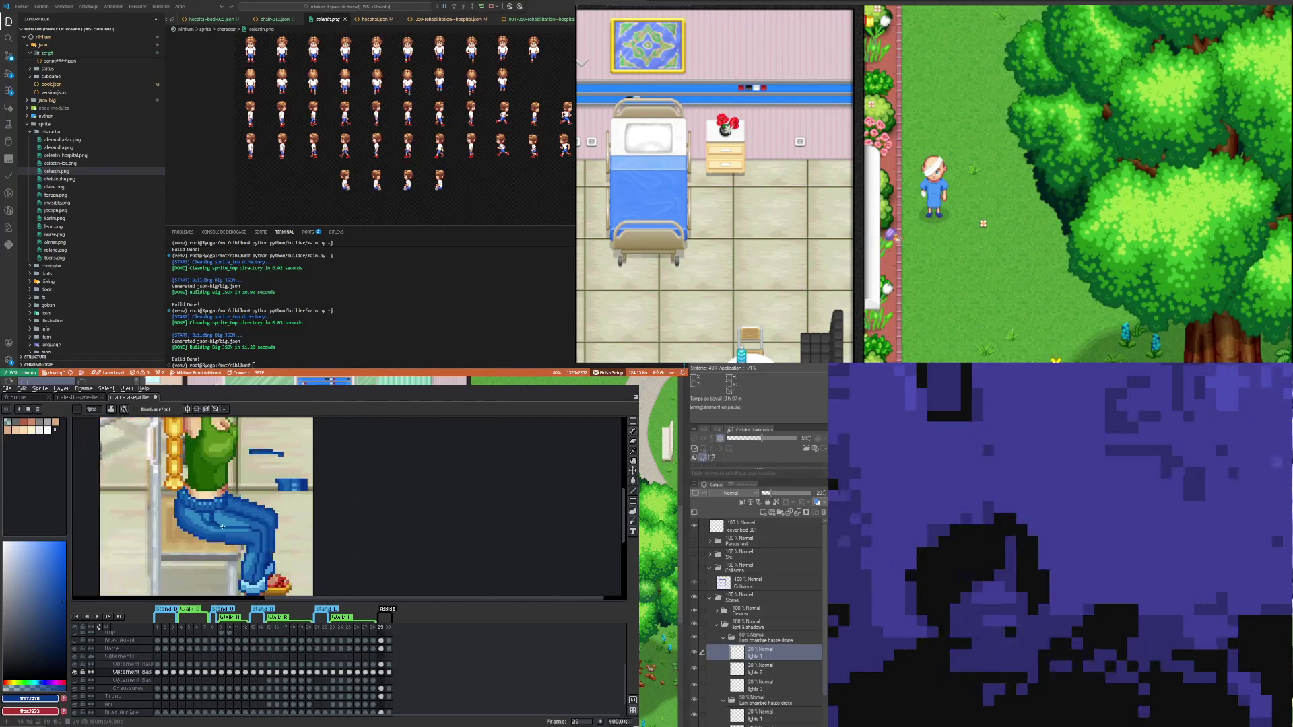
scroll(250, 544, down, 2)
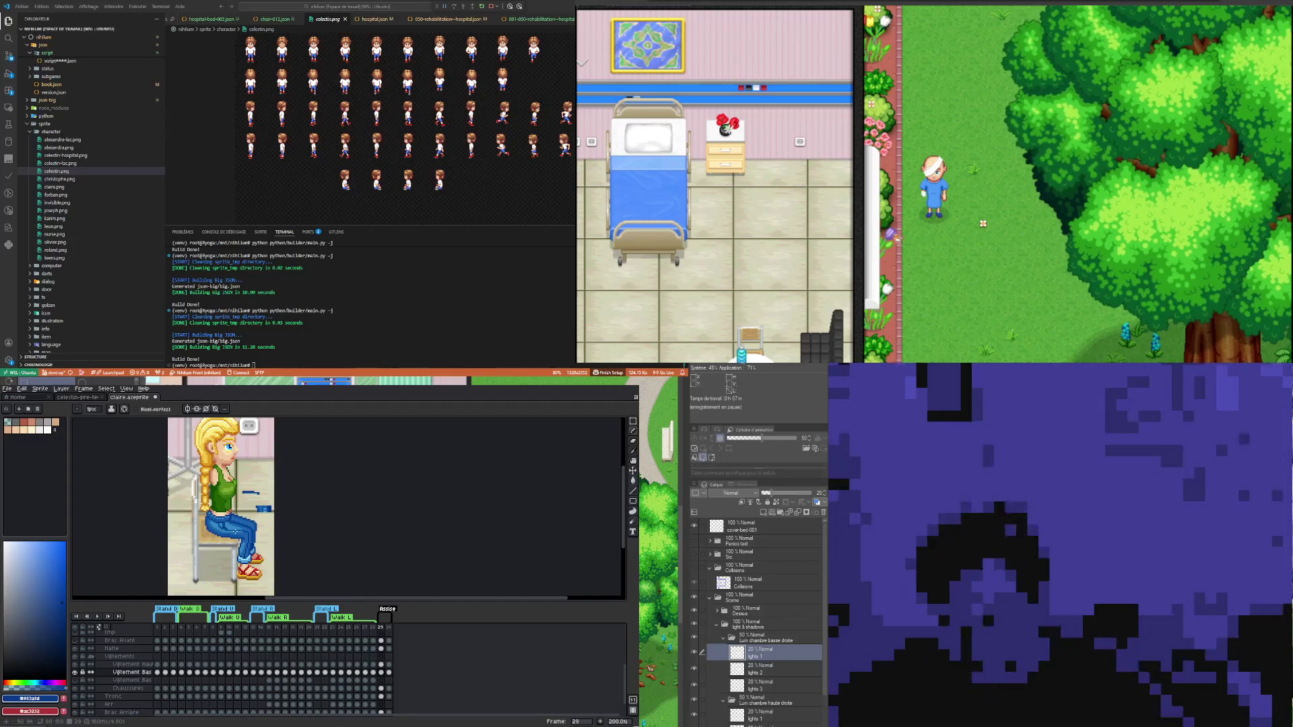
scroll(221, 531, up, 1)
scroll(221, 531, up, 2)
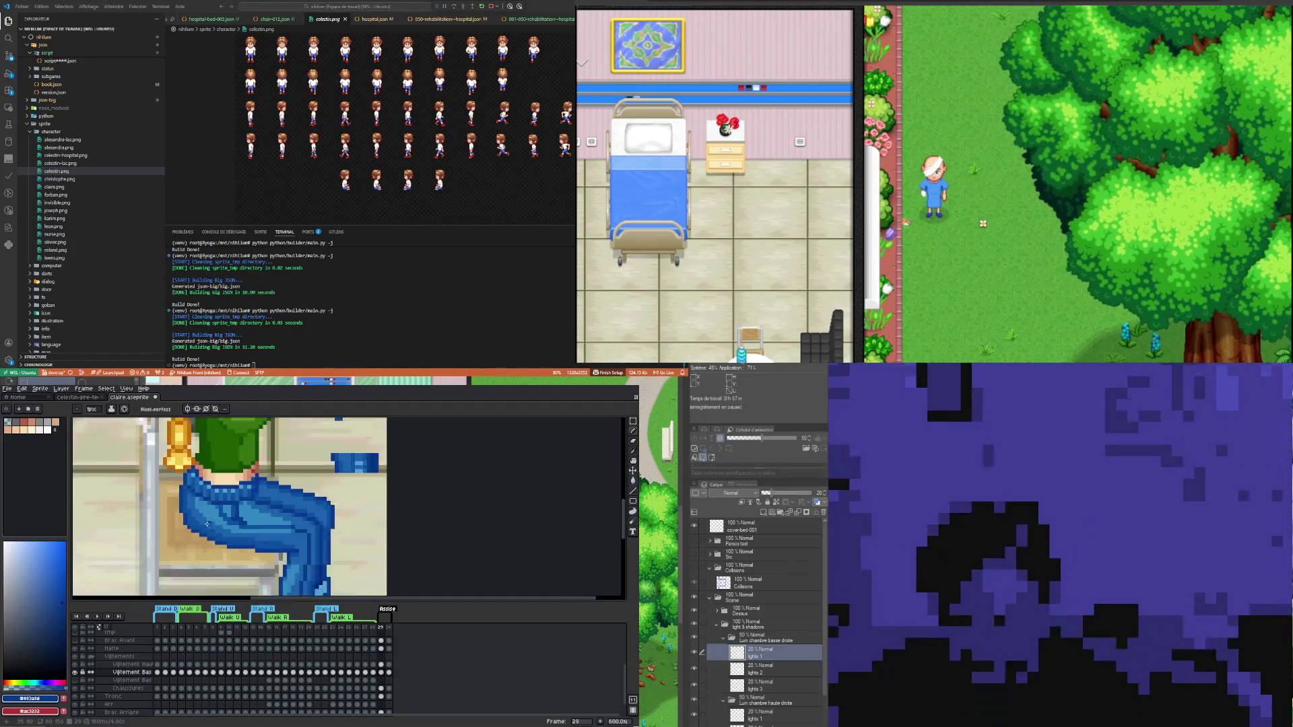
scroll(220, 525, up, 1)
key(i)
click(217, 520)
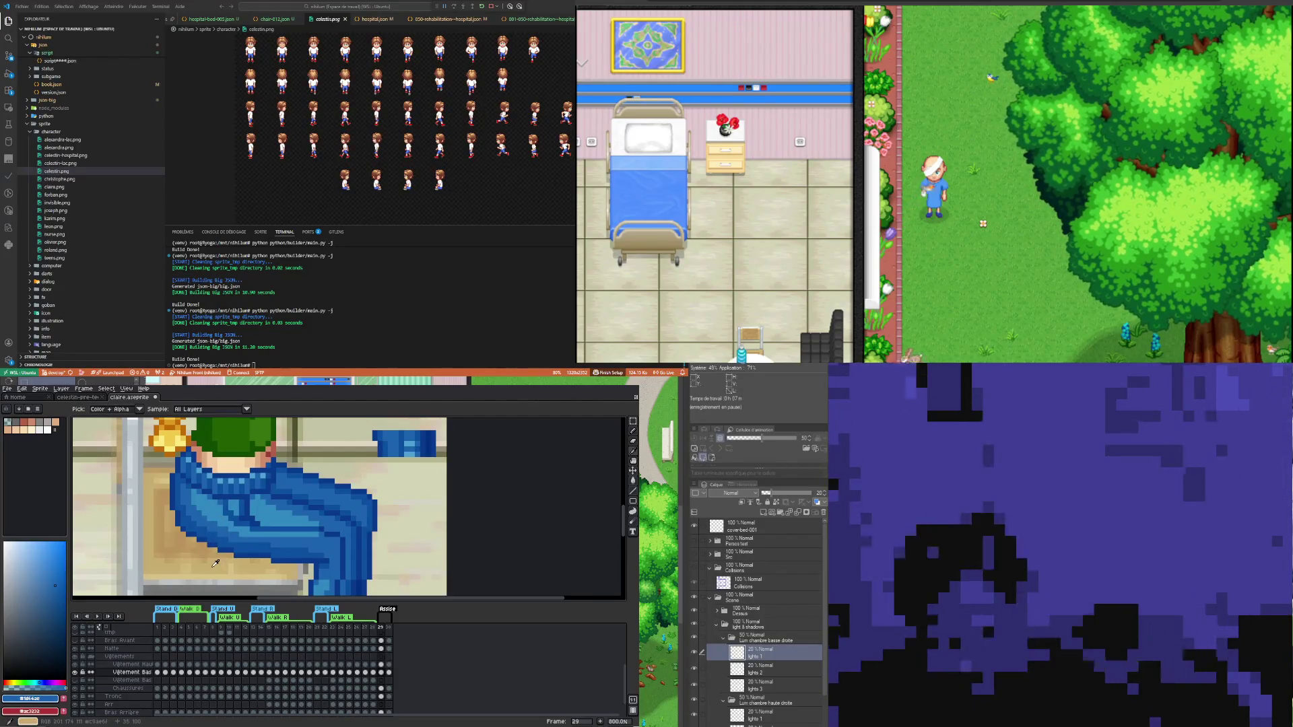
key(b)
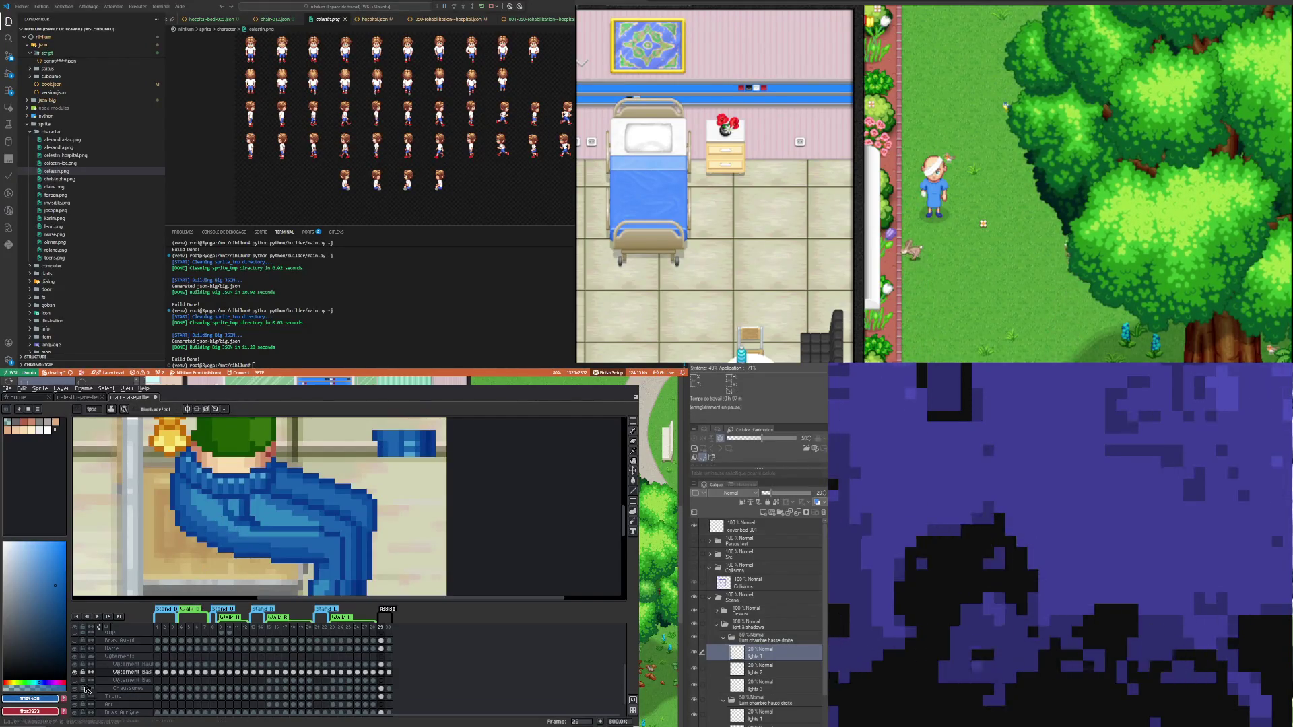
click(76, 671)
click(77, 672)
click(77, 671)
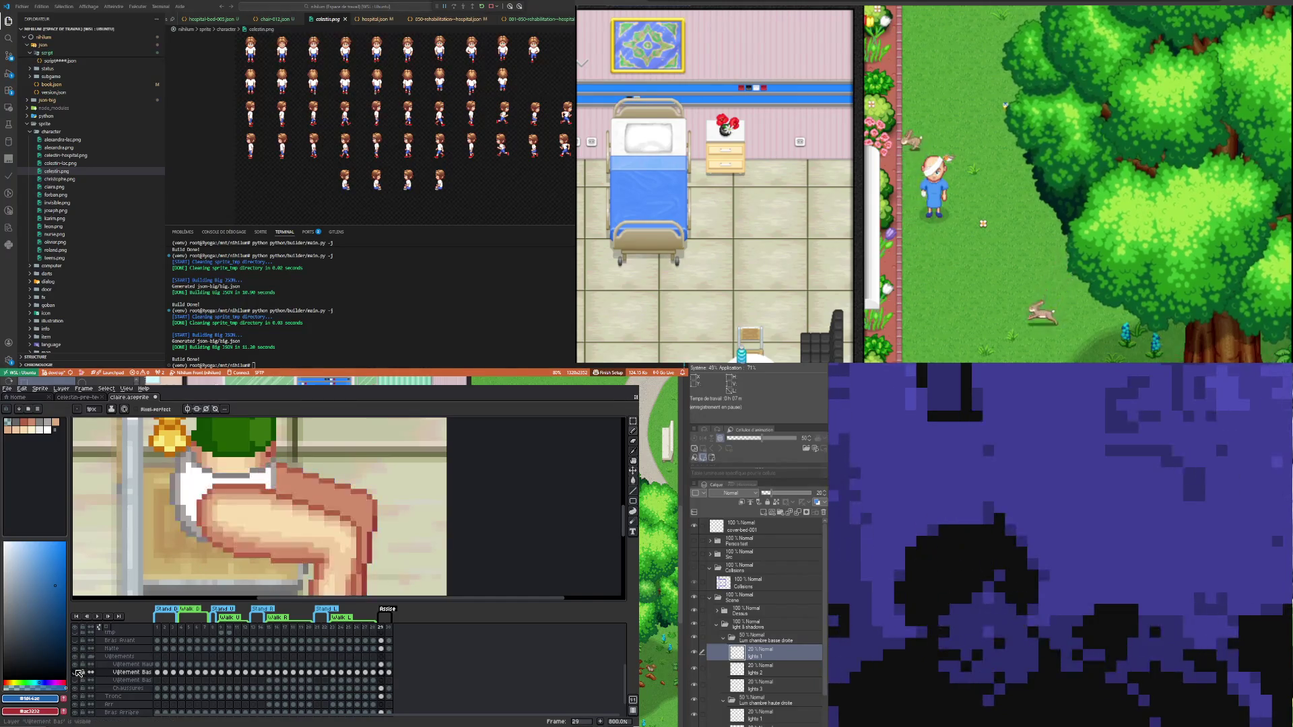
click(77, 671)
click(76, 672)
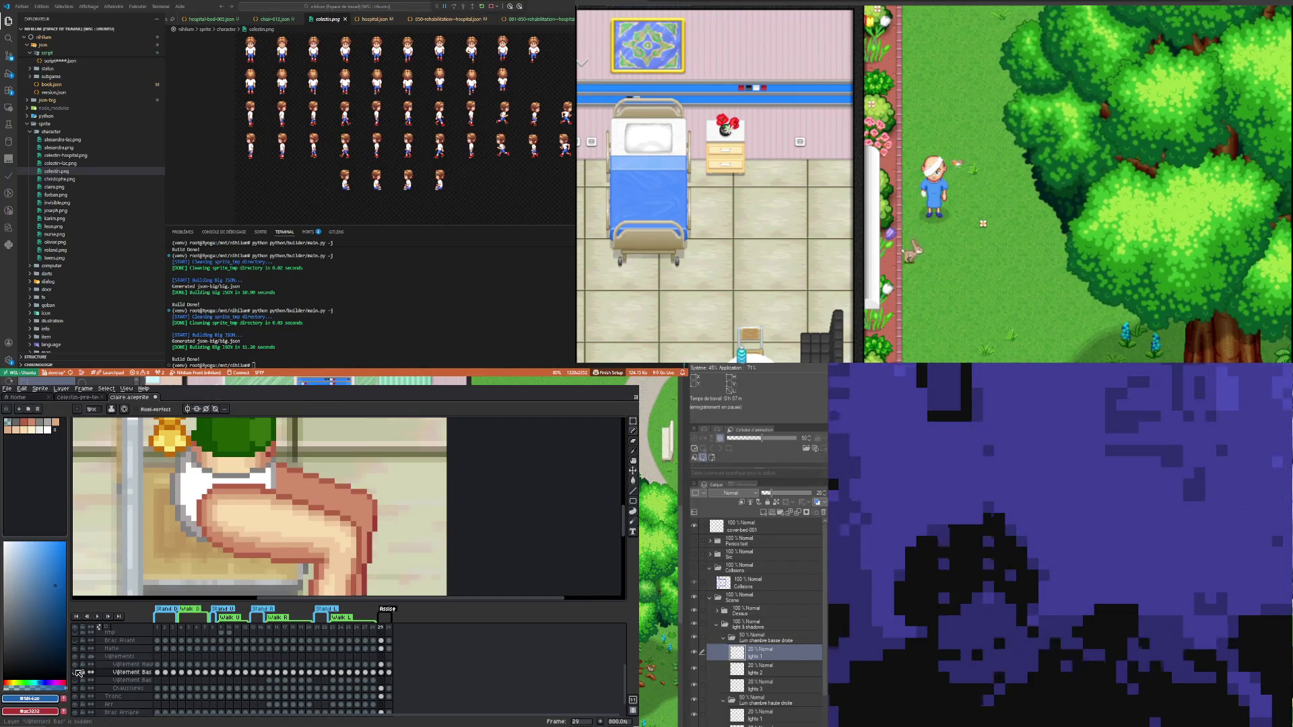
click(76, 671)
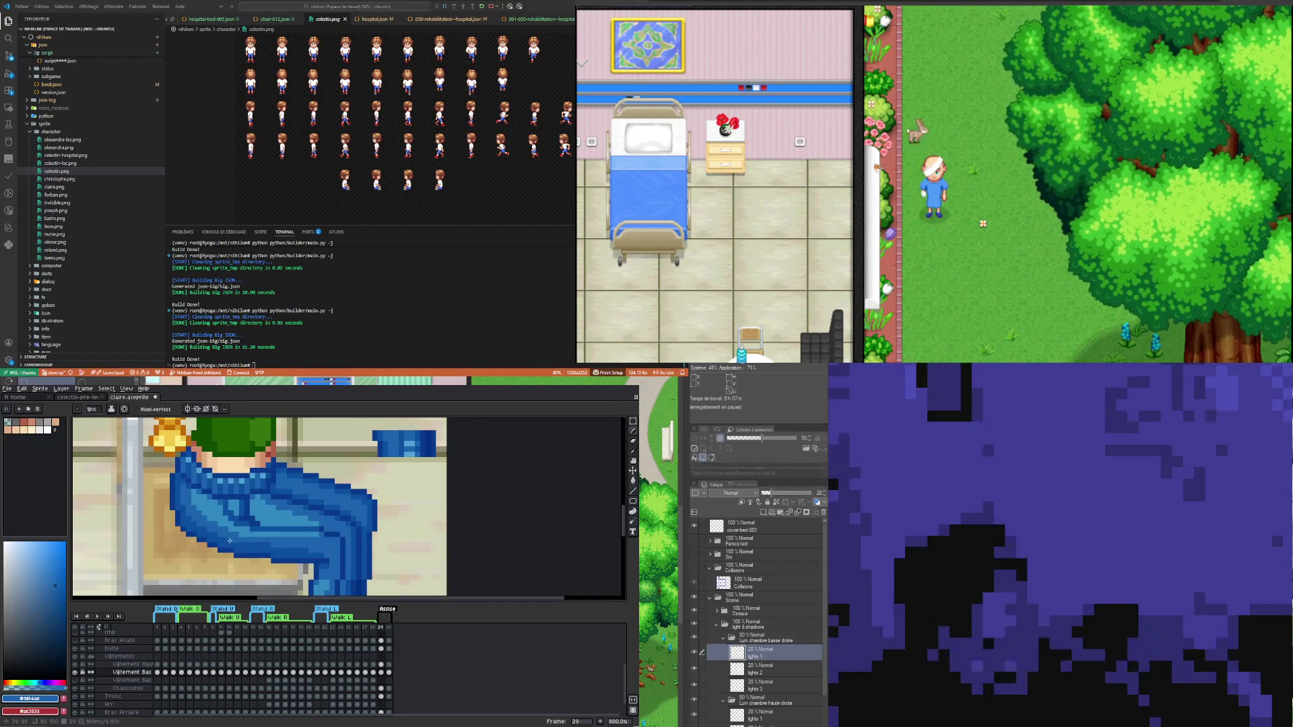
key(i)
key(b)
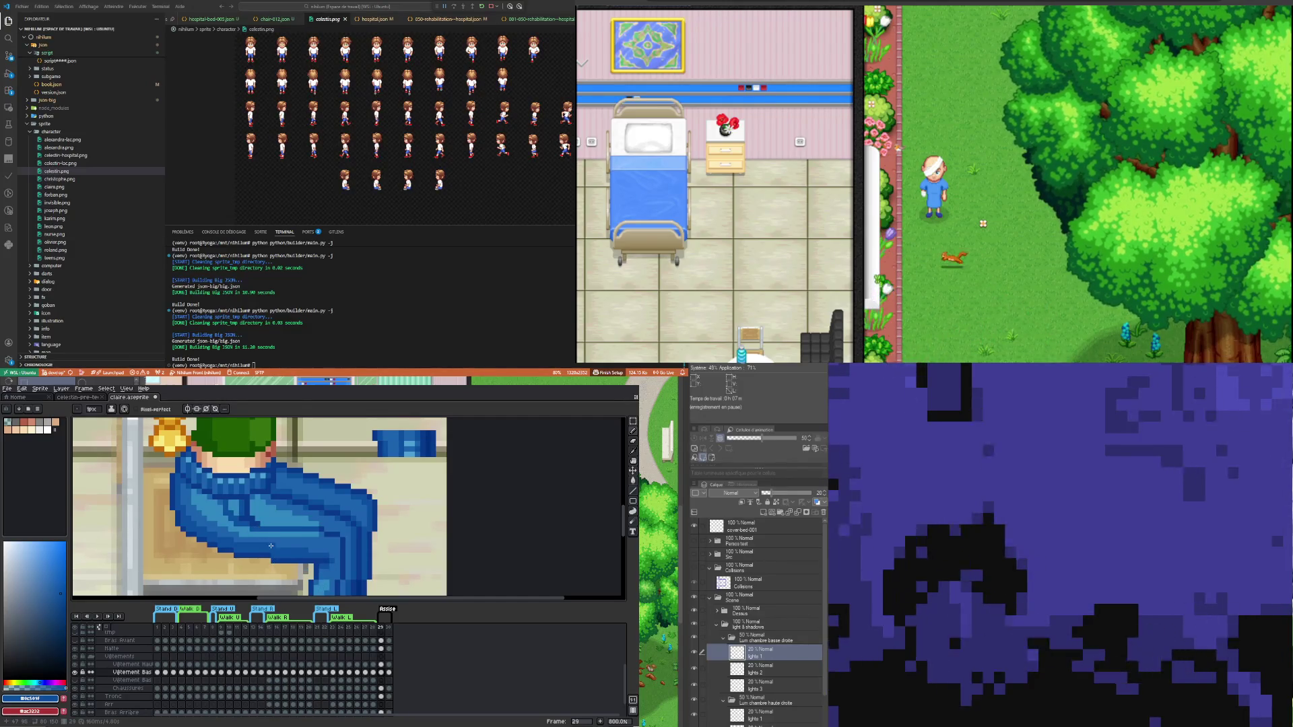
alt+click(232, 536)
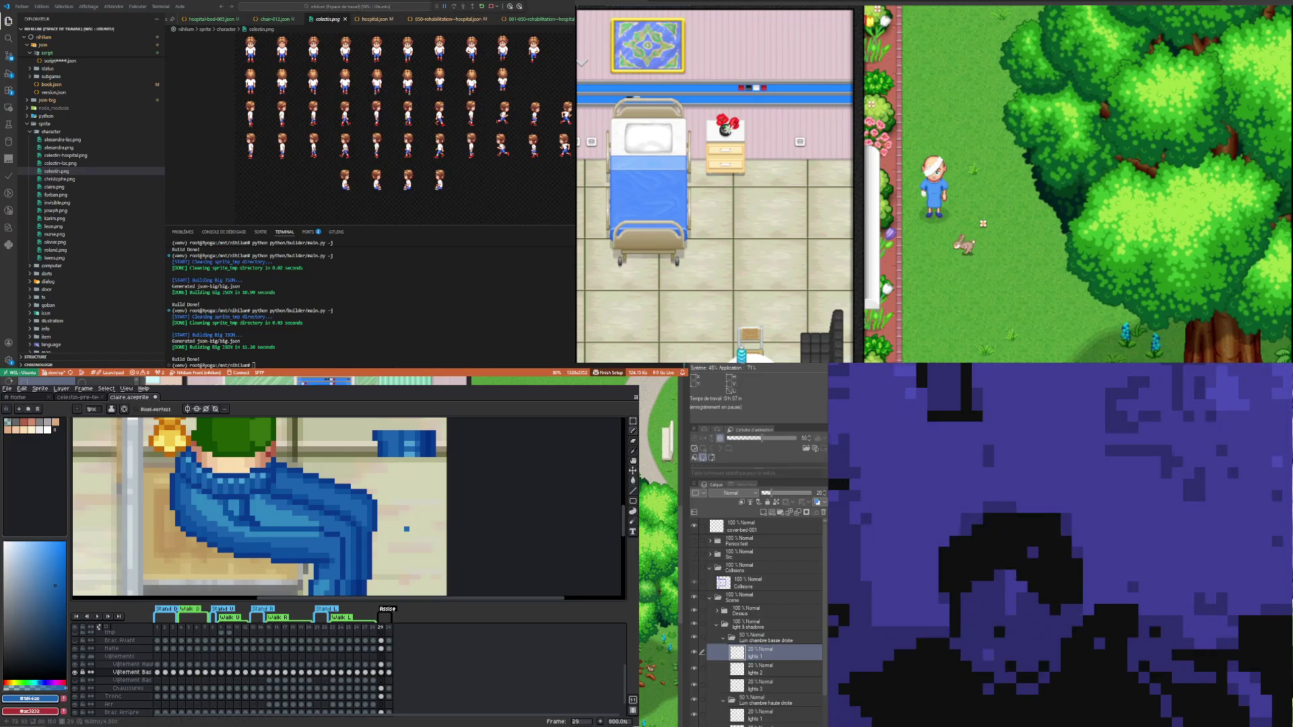
- Sample a lighter jeans blue and paint a horizontal highlight line across the thigh fold
scroll(329, 521, down, 3)
scroll(330, 522, up, 5)
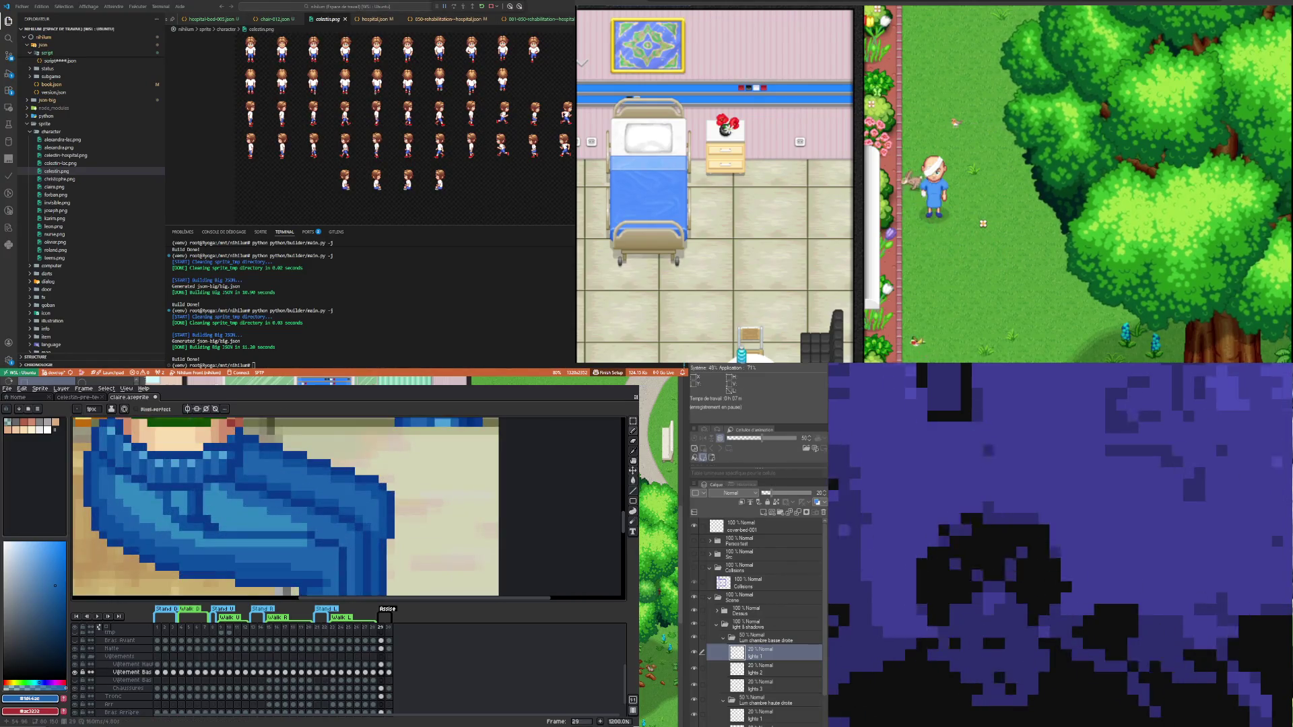
key(i)
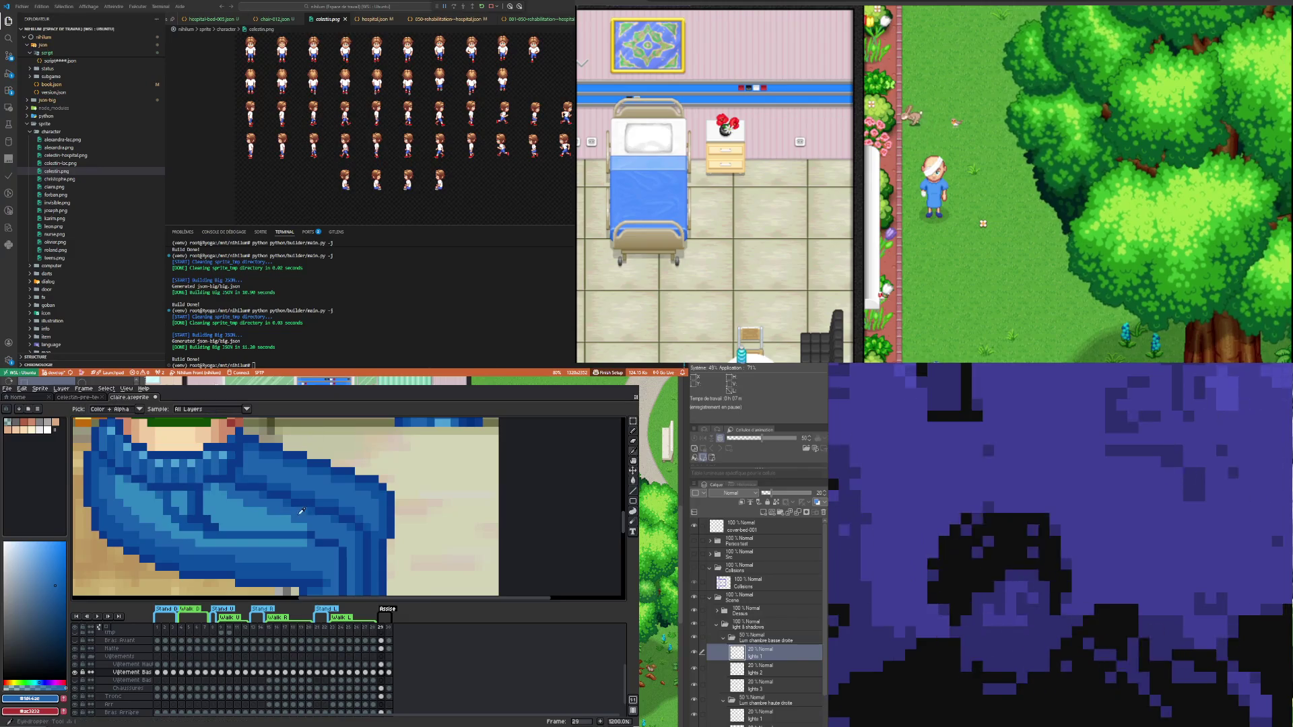
alt+click(278, 538)
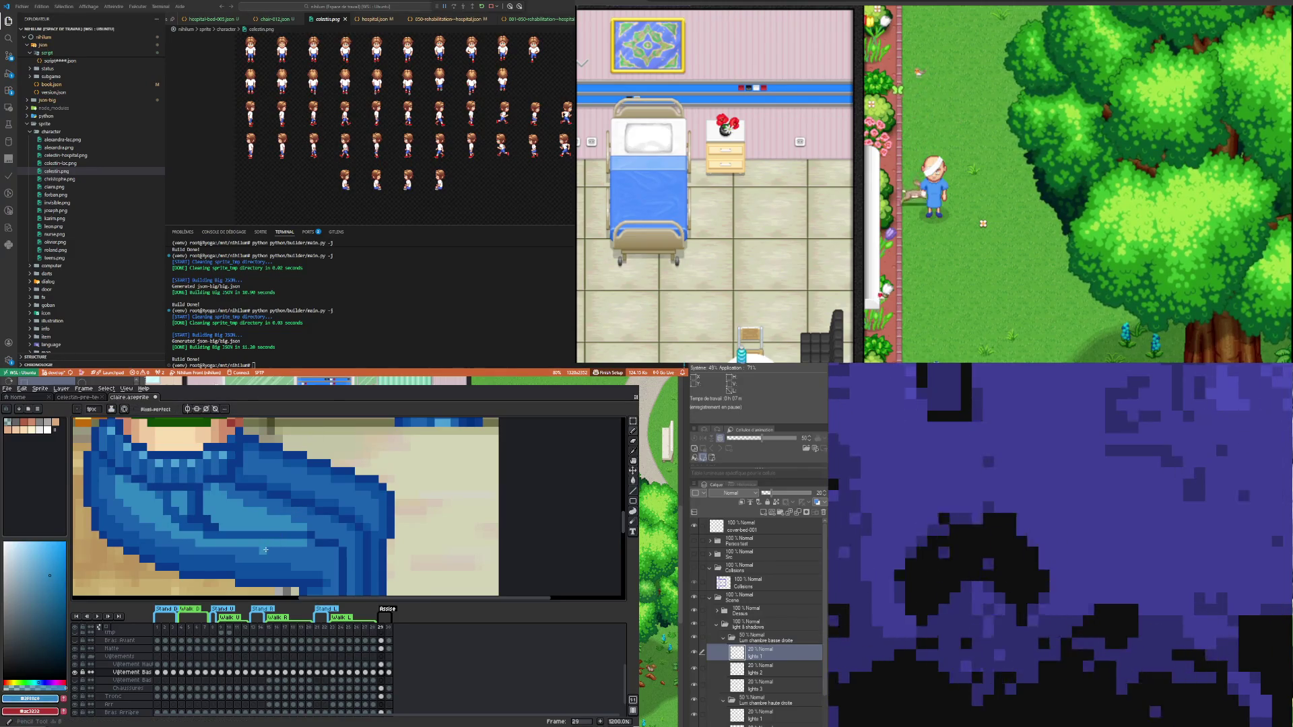
drag(266, 551, 307, 550)
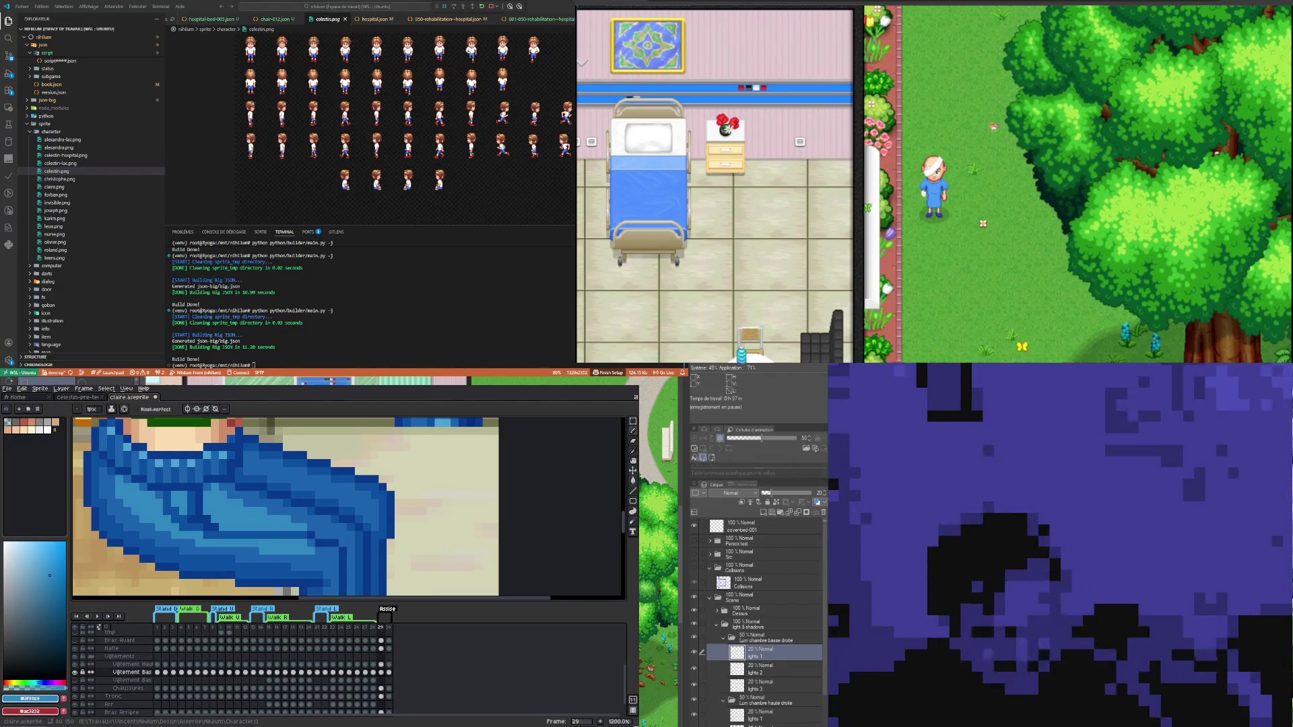
scroll(269, 512, down, 4)
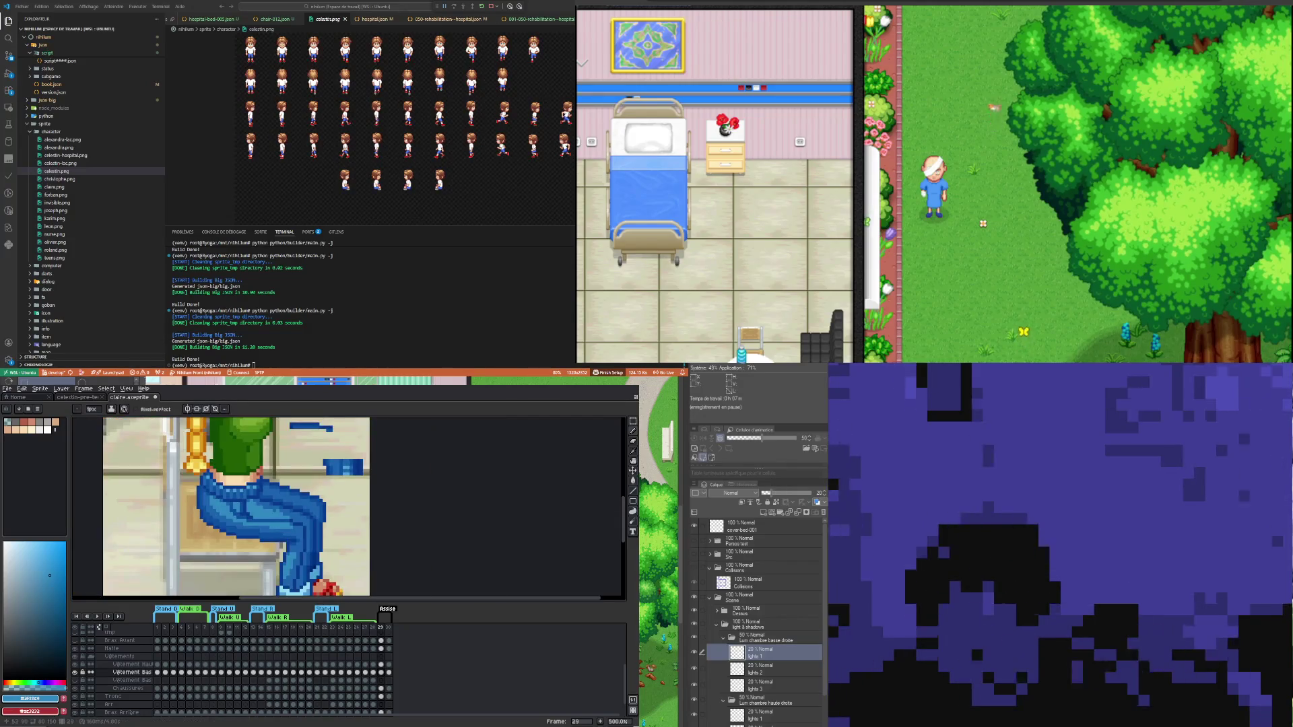
scroll(290, 505, up, 4)
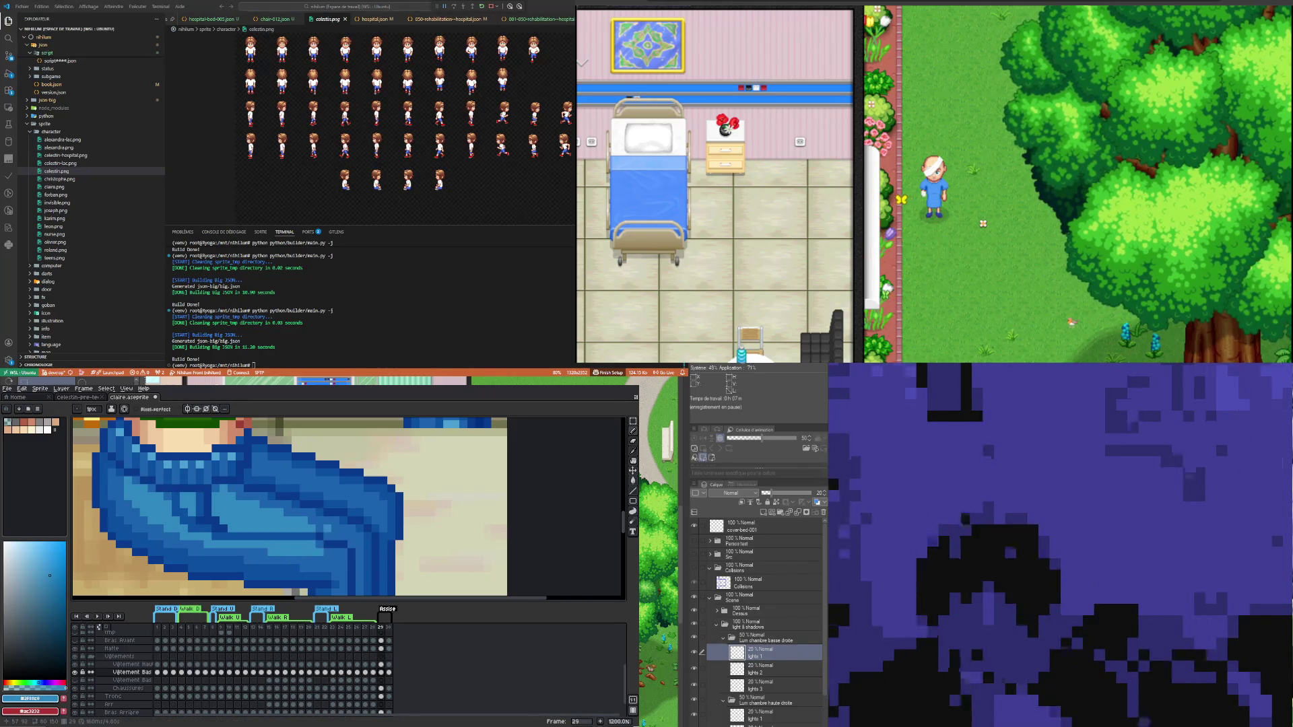
- Pick the dark jeans blue #0c509f and draw a short shadow stroke on the upper jeans
scroll(239, 505, down, 4)
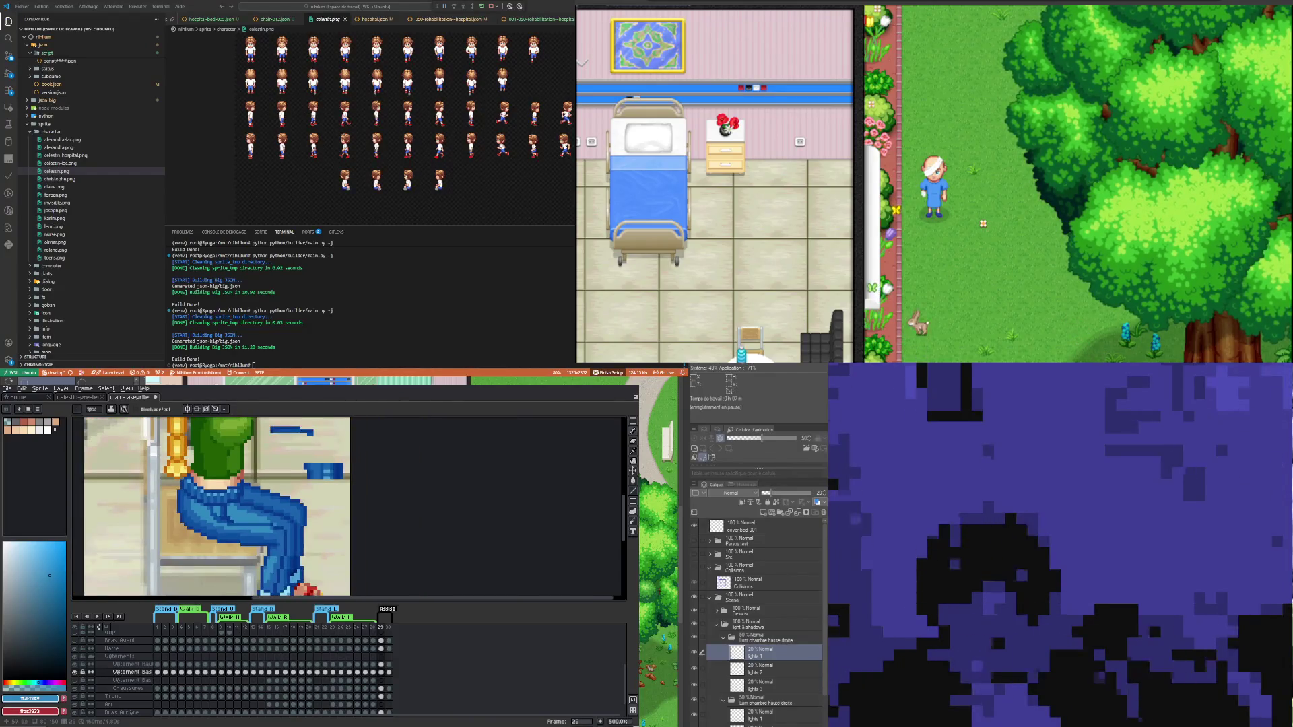
scroll(280, 522, up, 2)
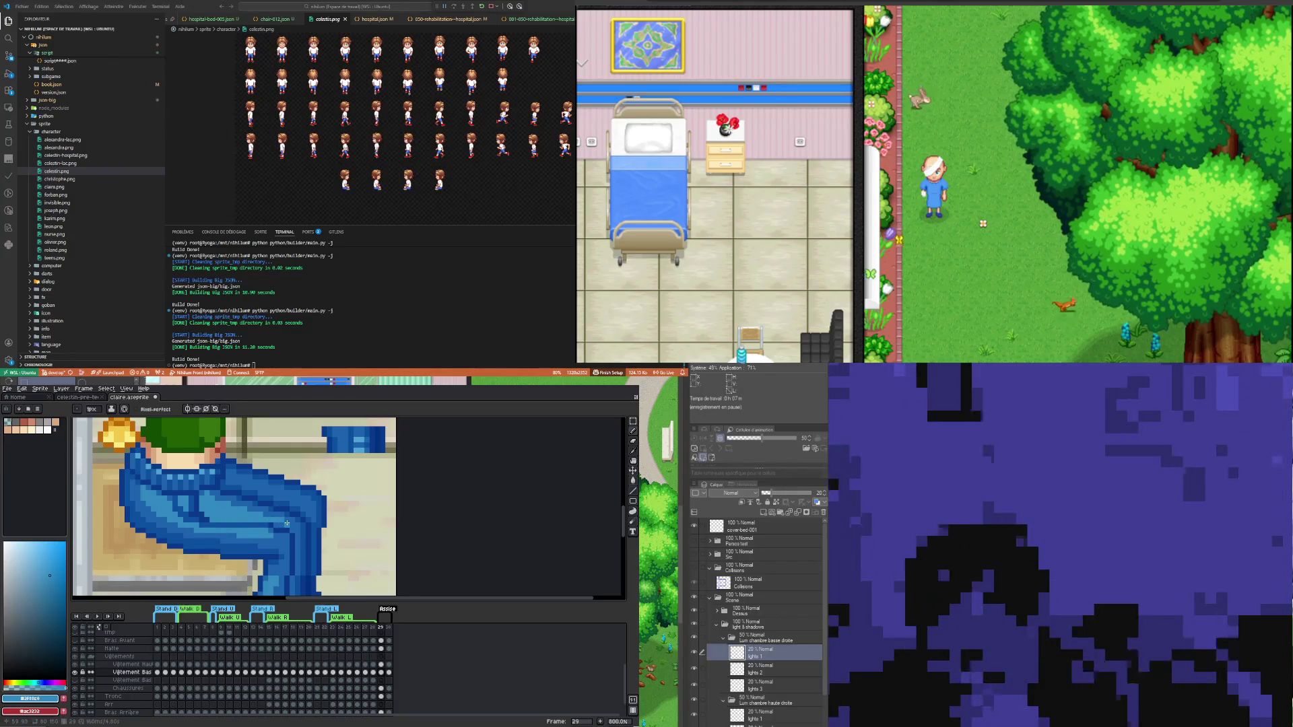
scroll(283, 527, down, 3)
scroll(276, 531, up, 3)
scroll(276, 530, up, 3)
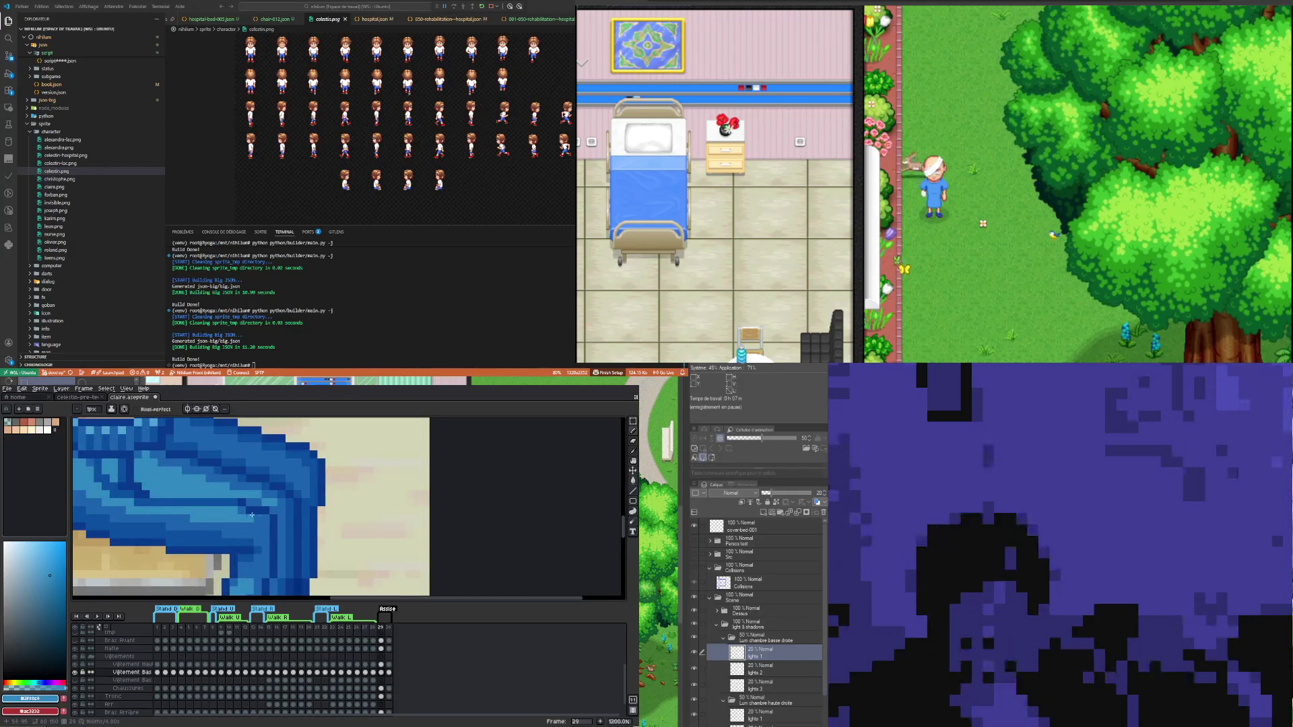
key(i)
click(227, 499)
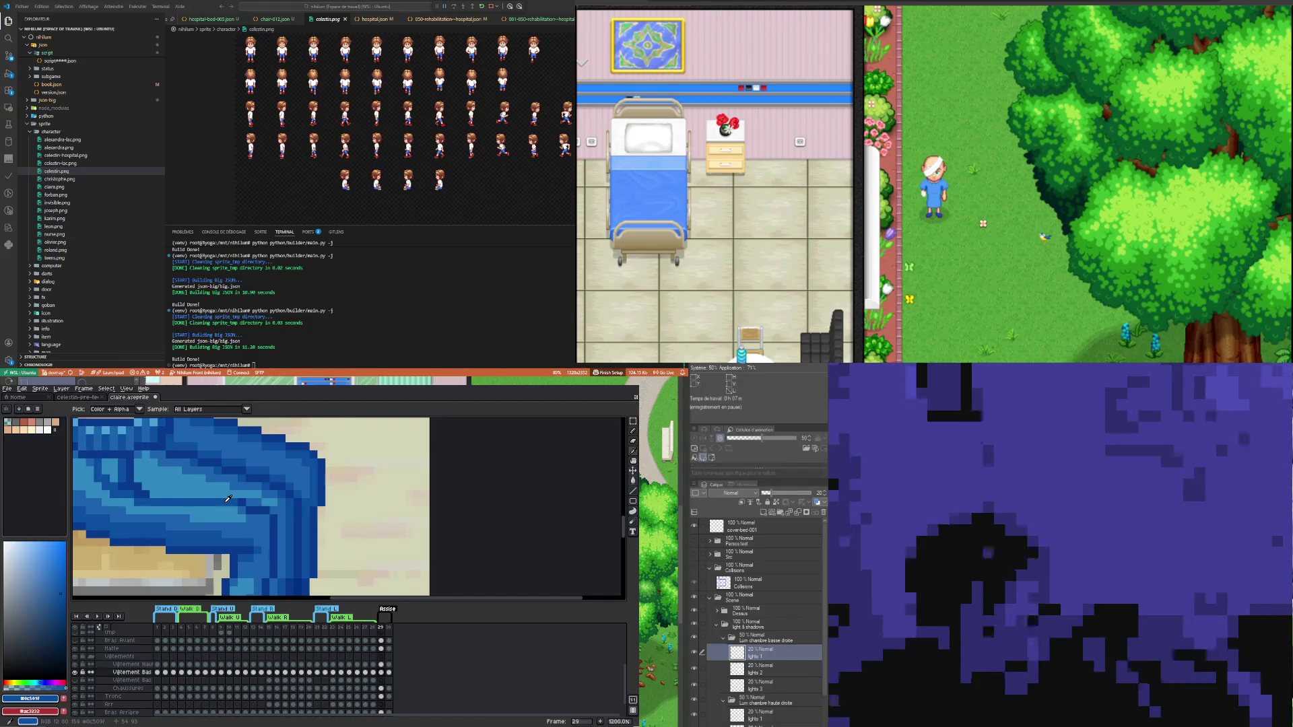
key(b)
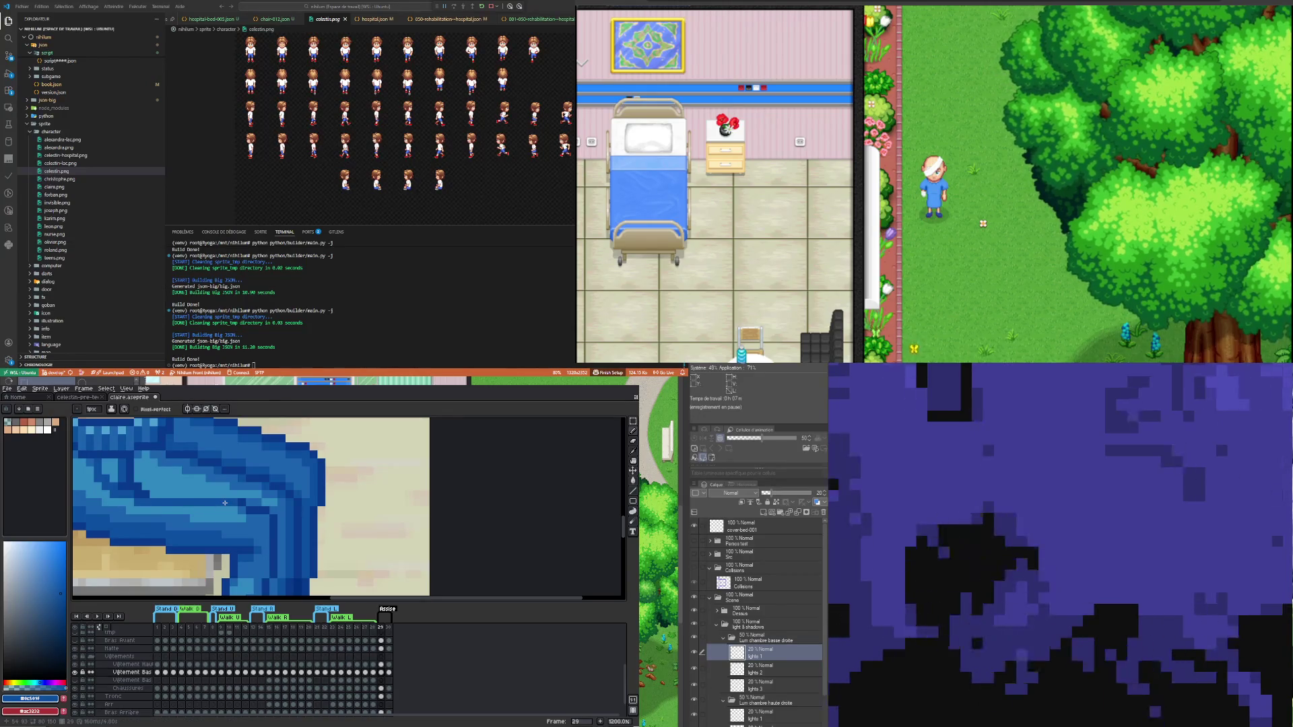
key(i)
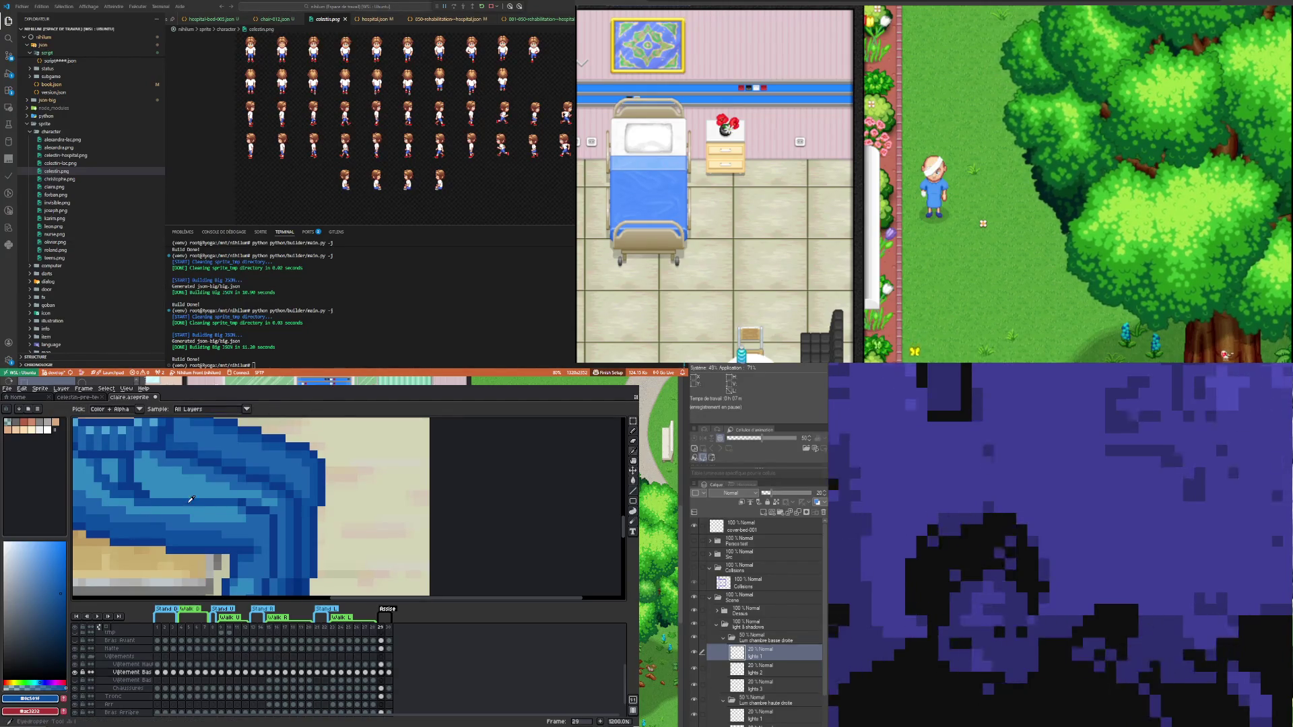
key(b)
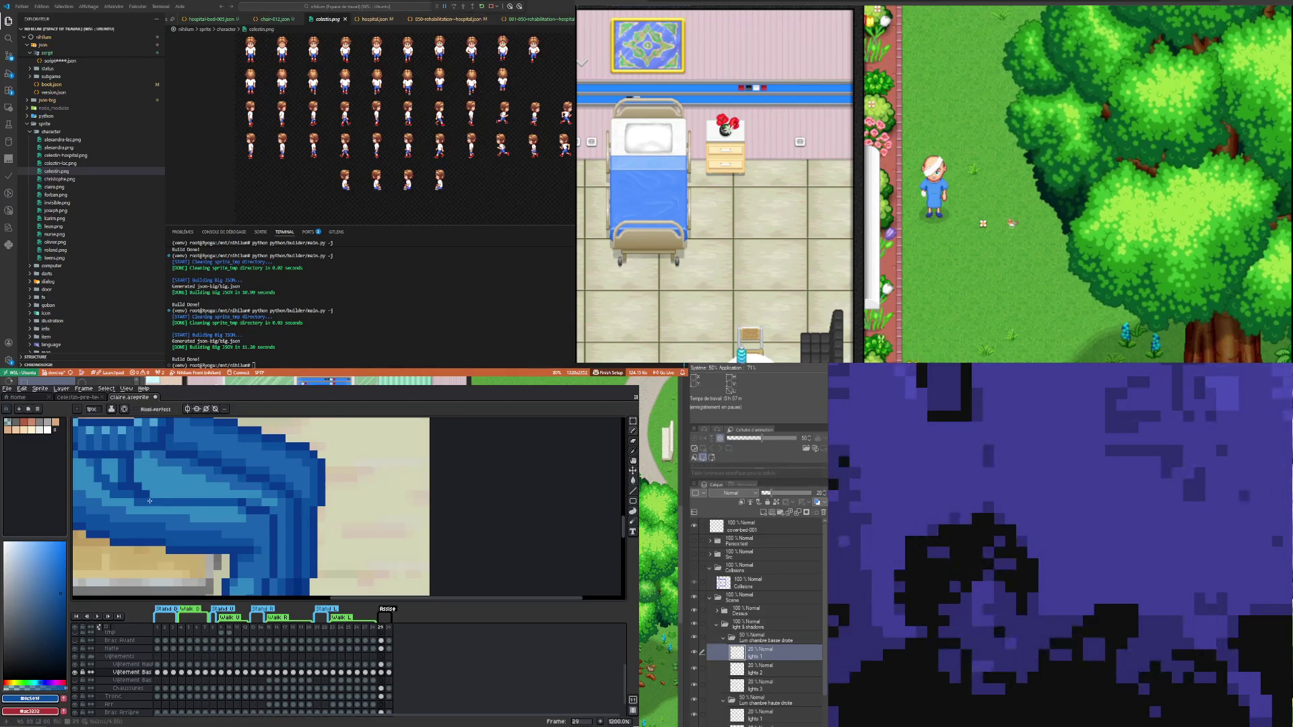
drag(190, 507, 238, 513)
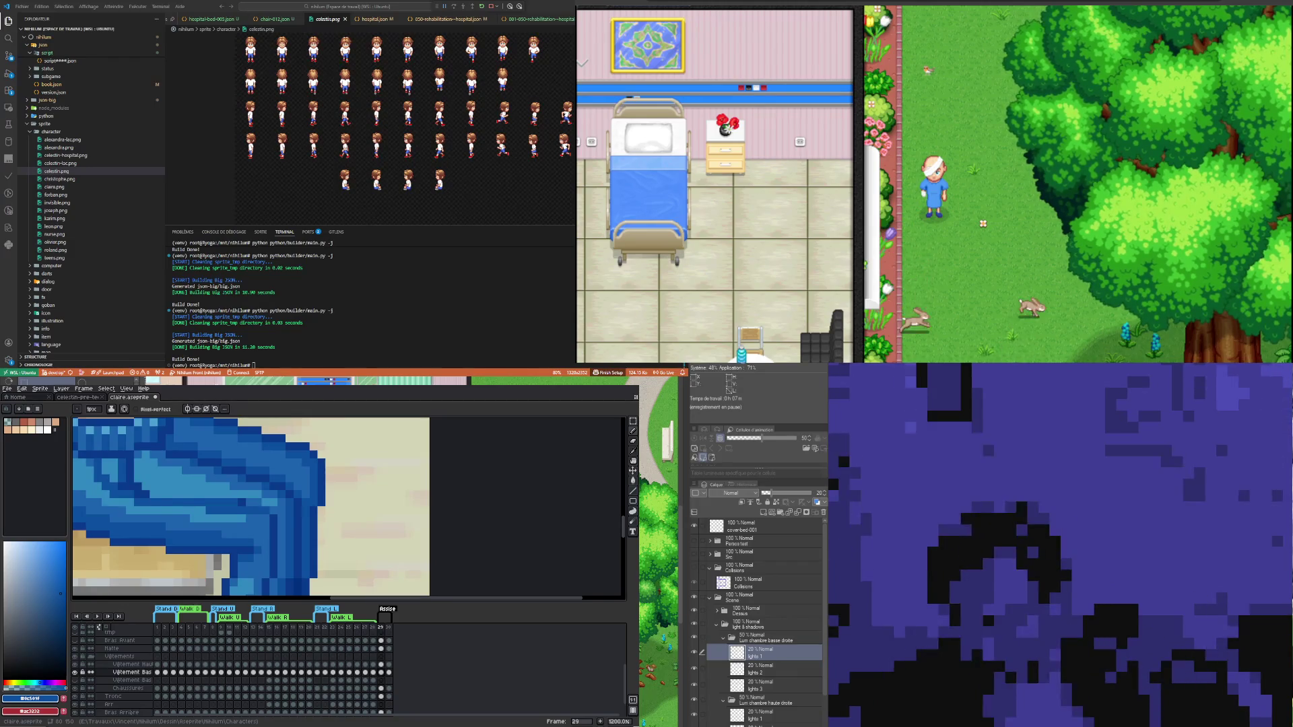
- Zoom out to view the layered darker-blue shading around the knee
scroll(249, 505, down, 3)
scroll(269, 491, down, 2)
scroll(269, 491, up, 3)
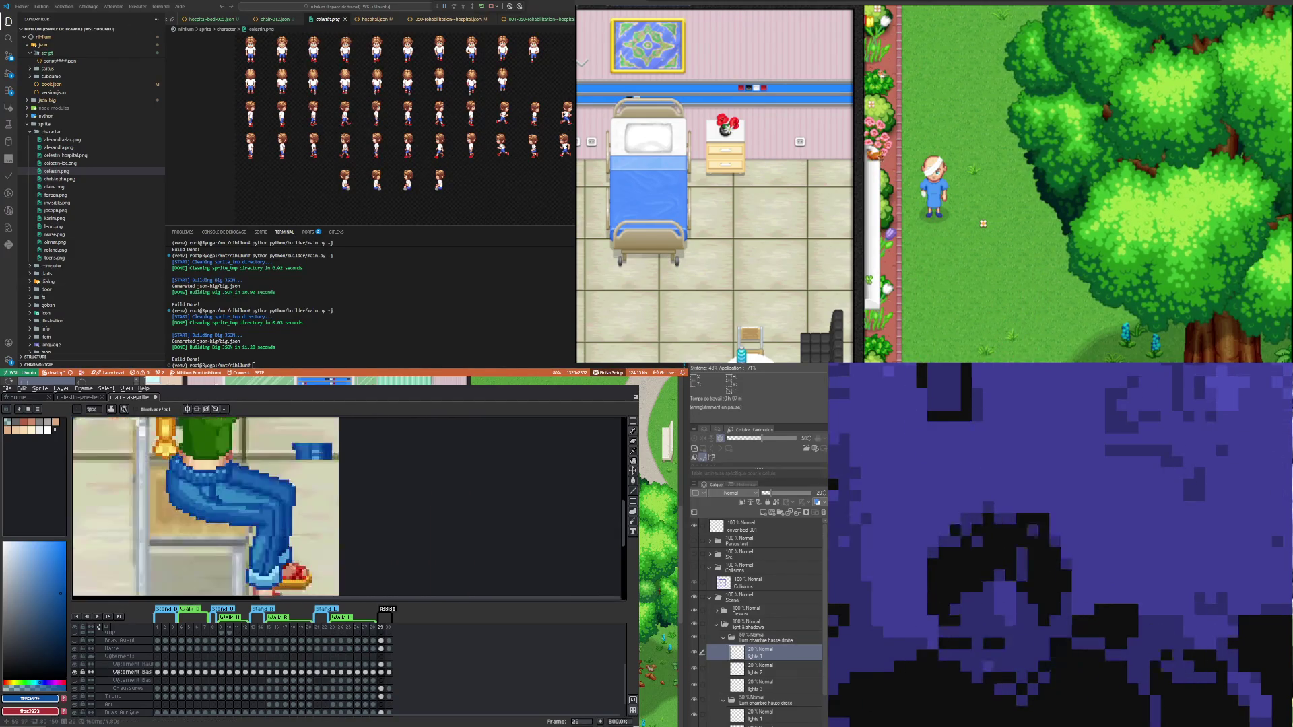
scroll(269, 491, up, 3)
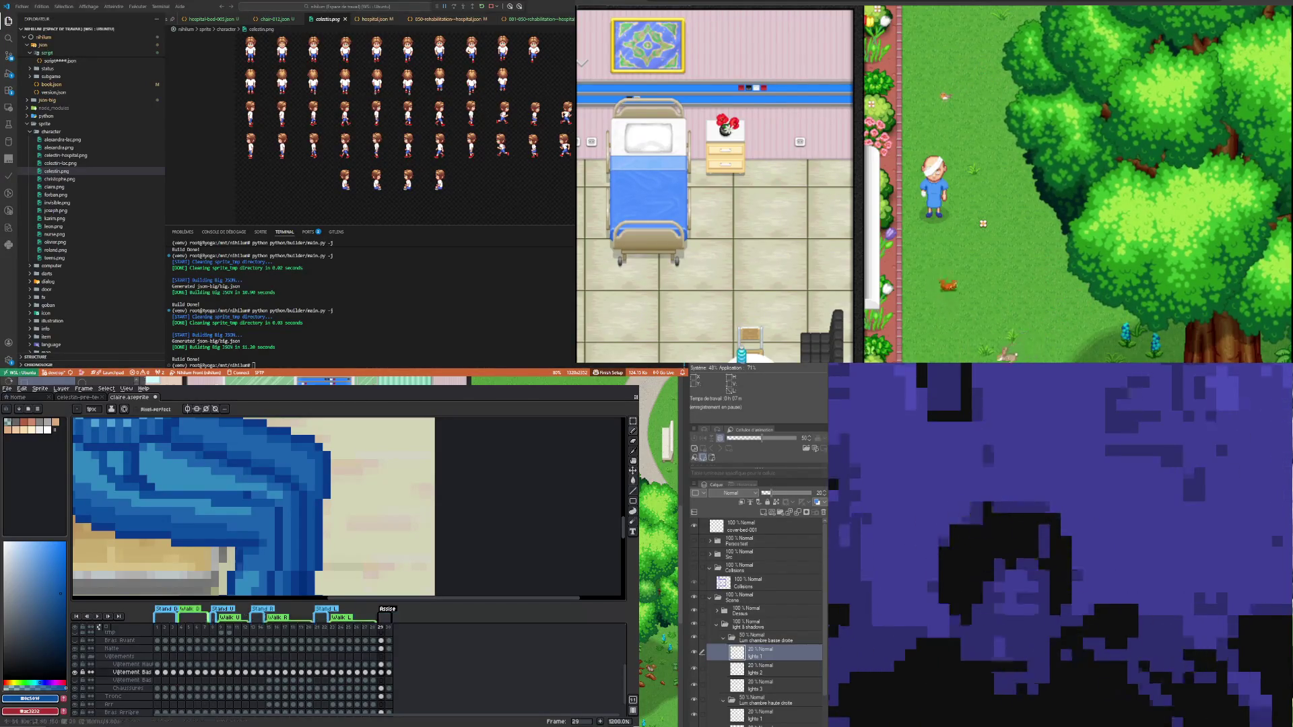
scroll(209, 505, down, 3)
scroll(222, 535, up, 2)
scroll(223, 536, up, 1)
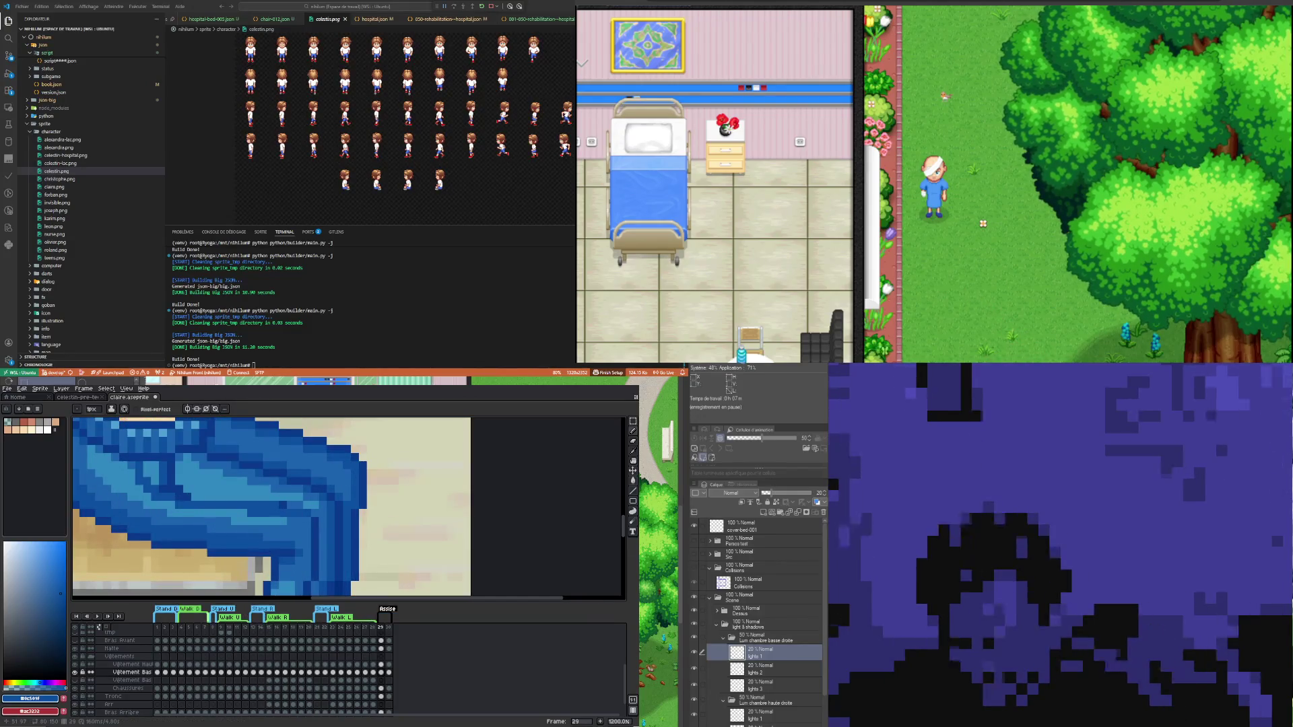
scroll(222, 535, down, 3)
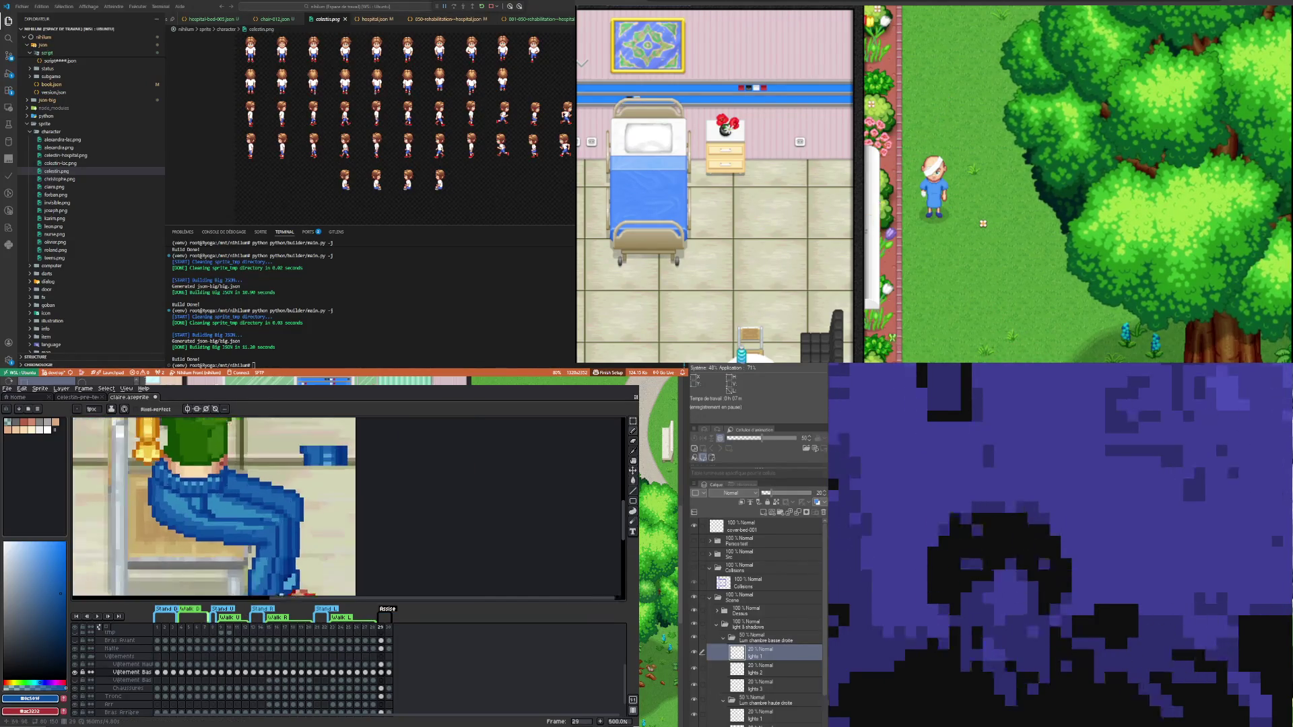
scroll(269, 505, up, 1)
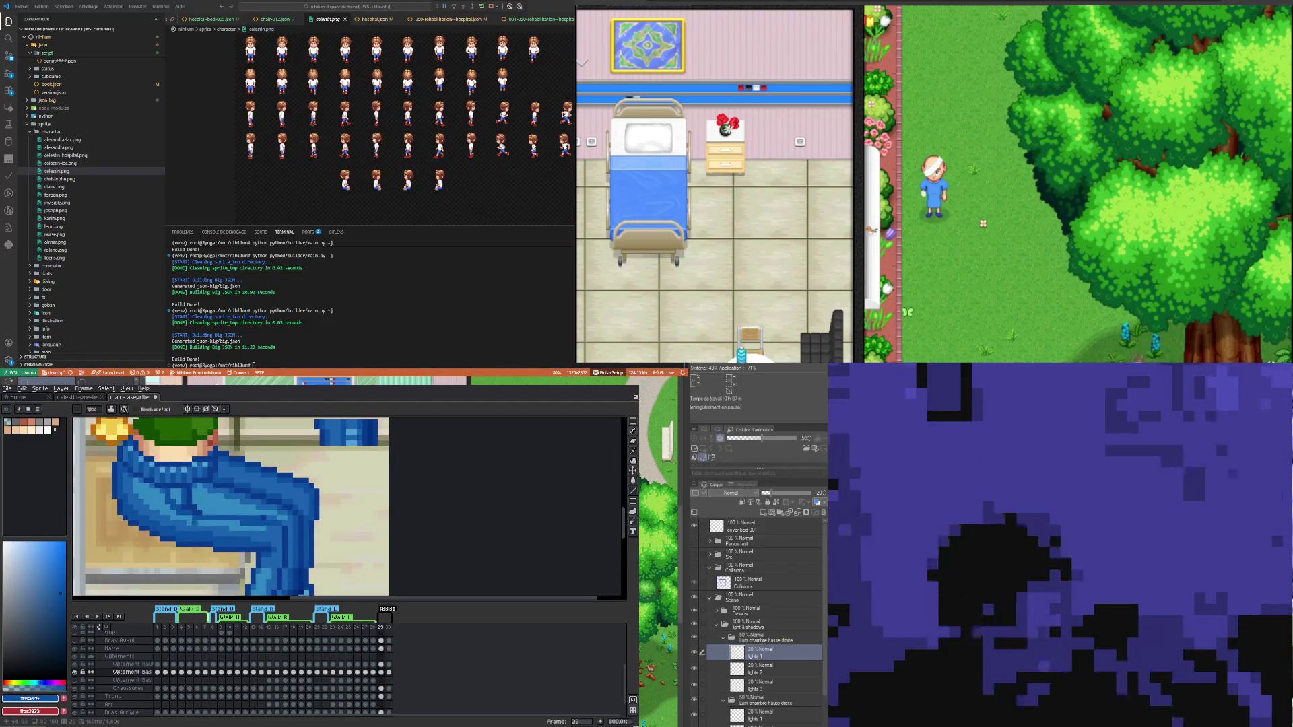
key(i)
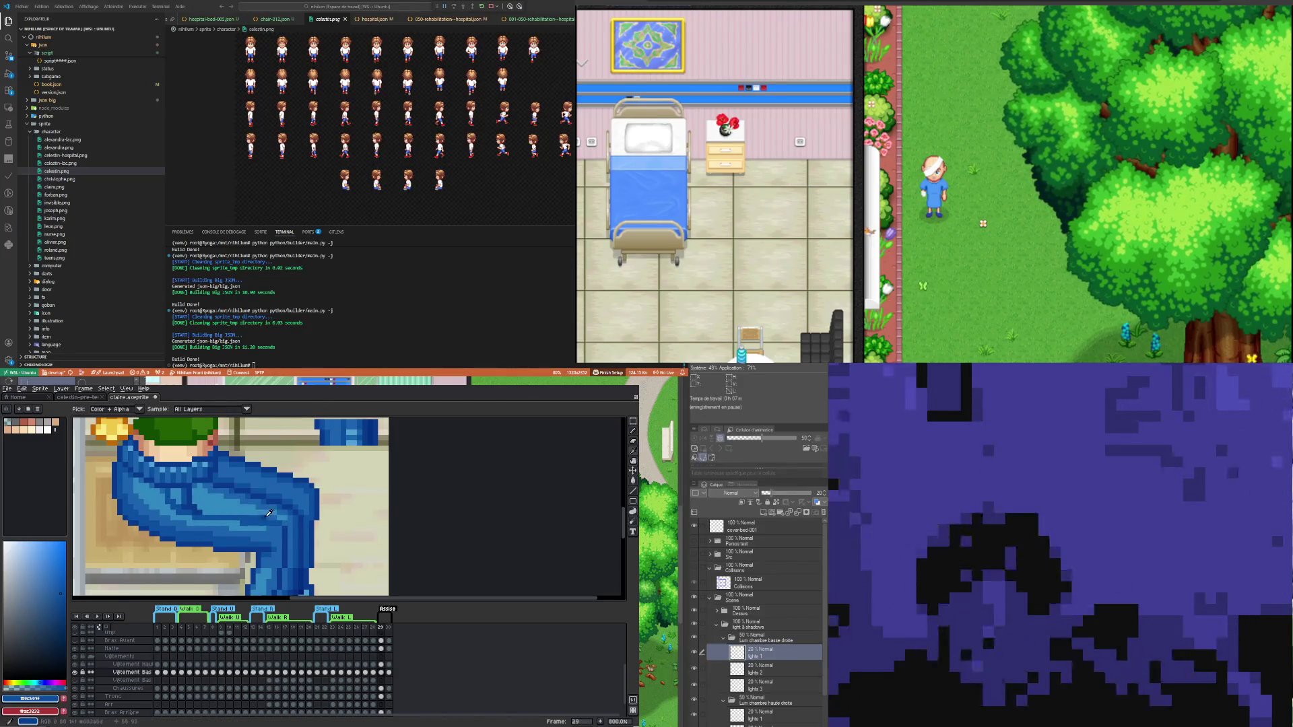
click(262, 509)
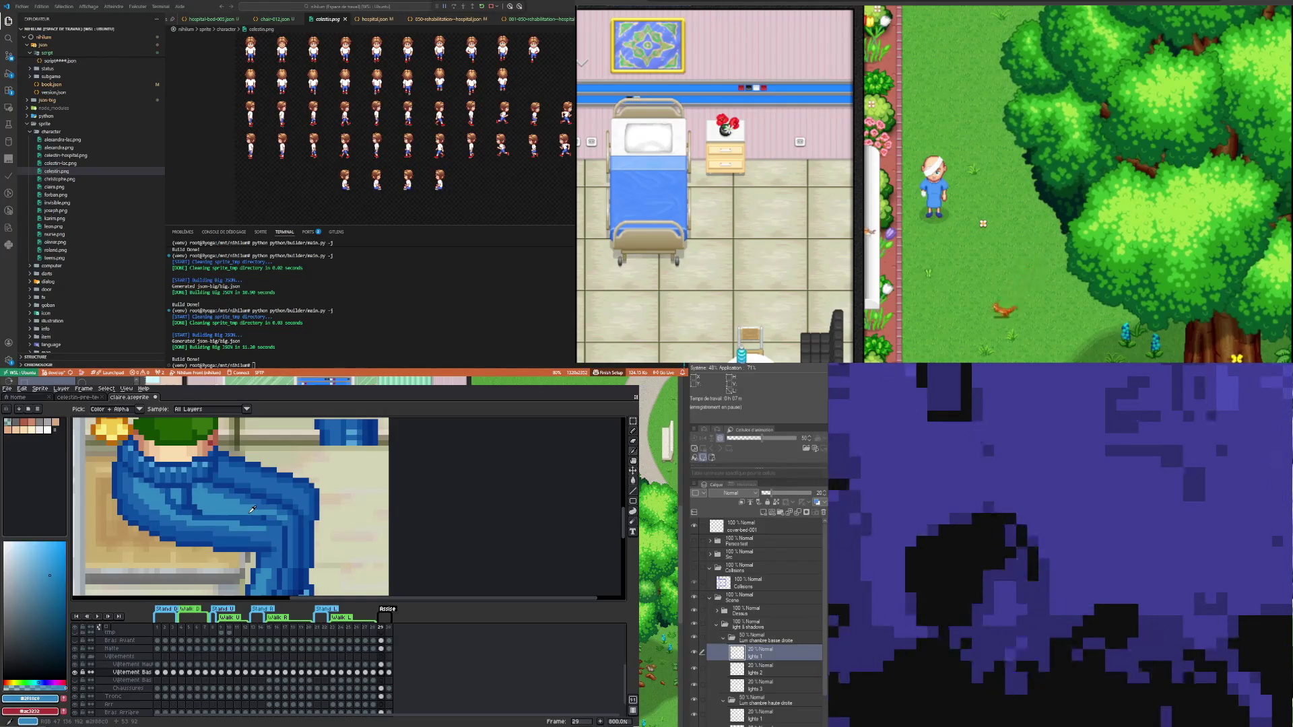
key(b)
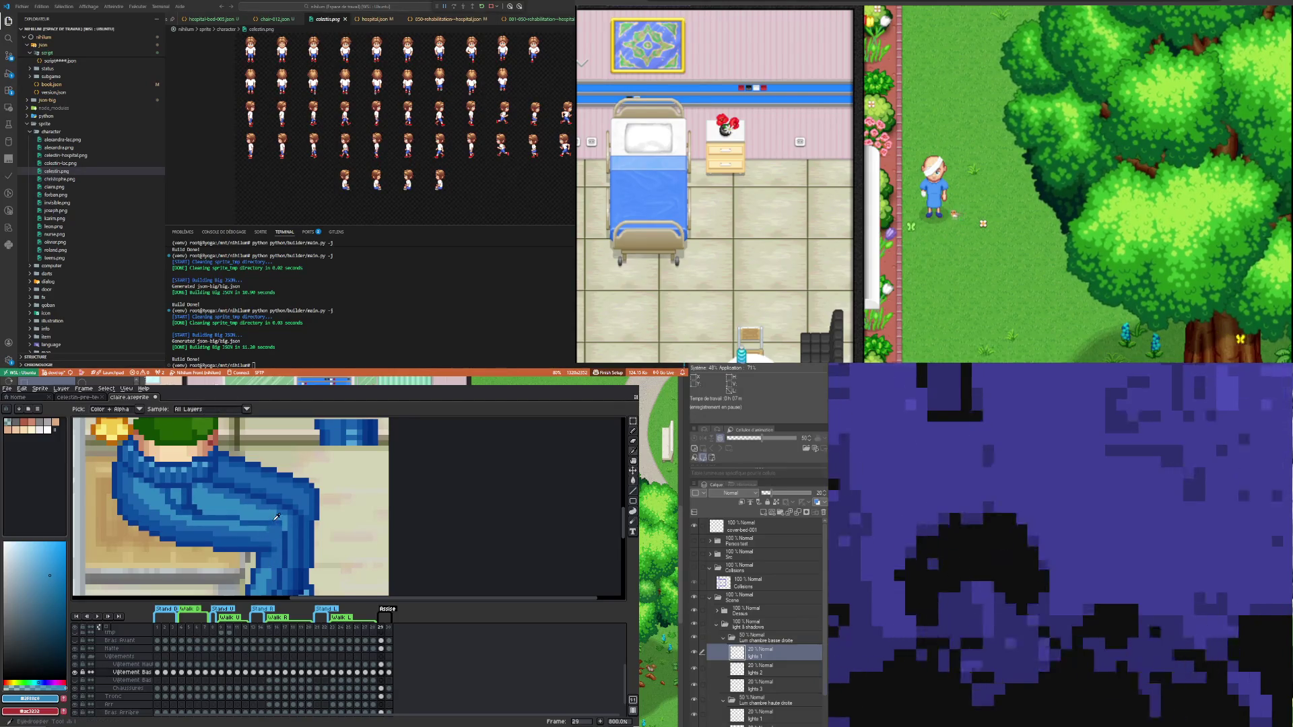
alt+click(286, 531)
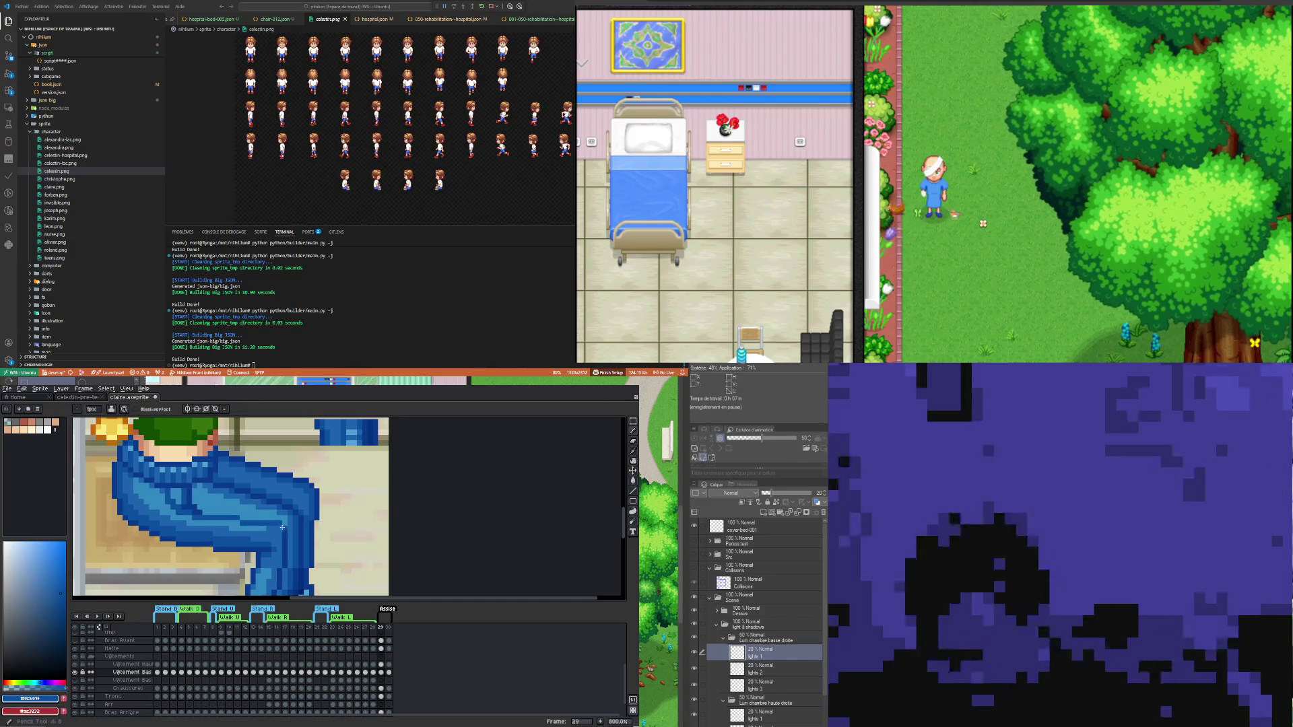
key(i)
alt+click(279, 523)
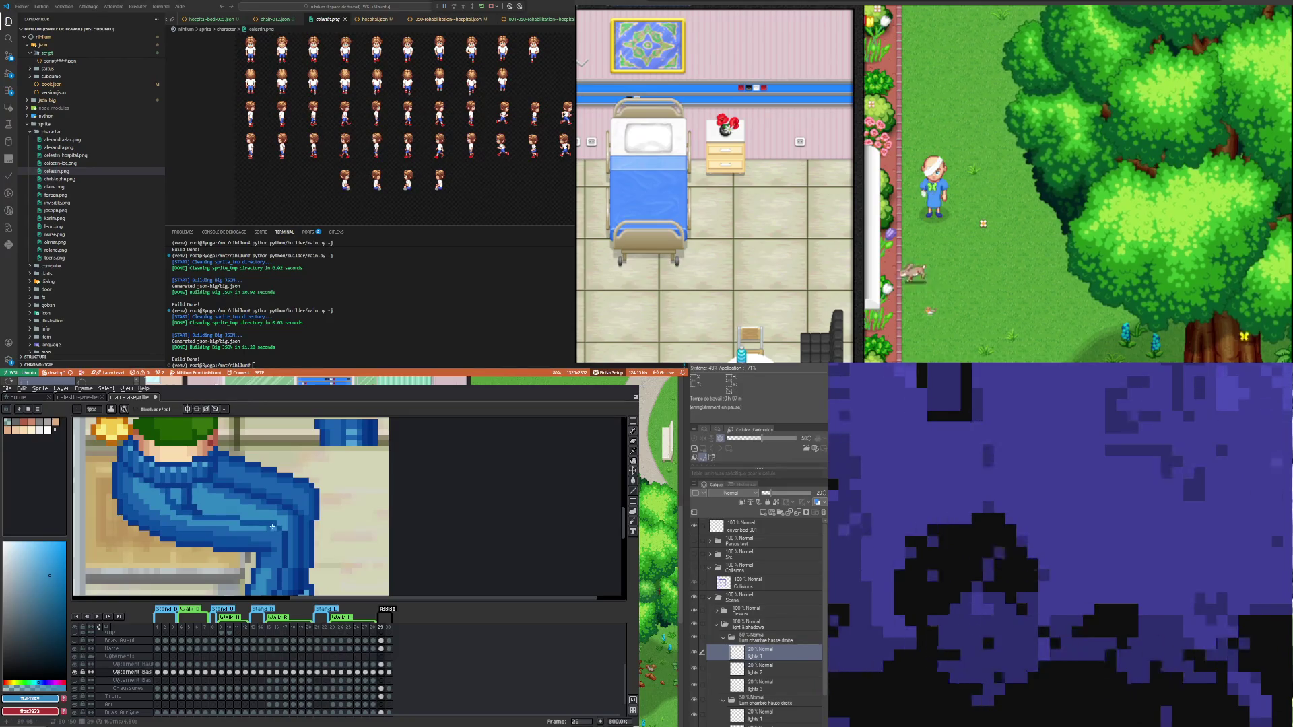
key(i)
key(b)
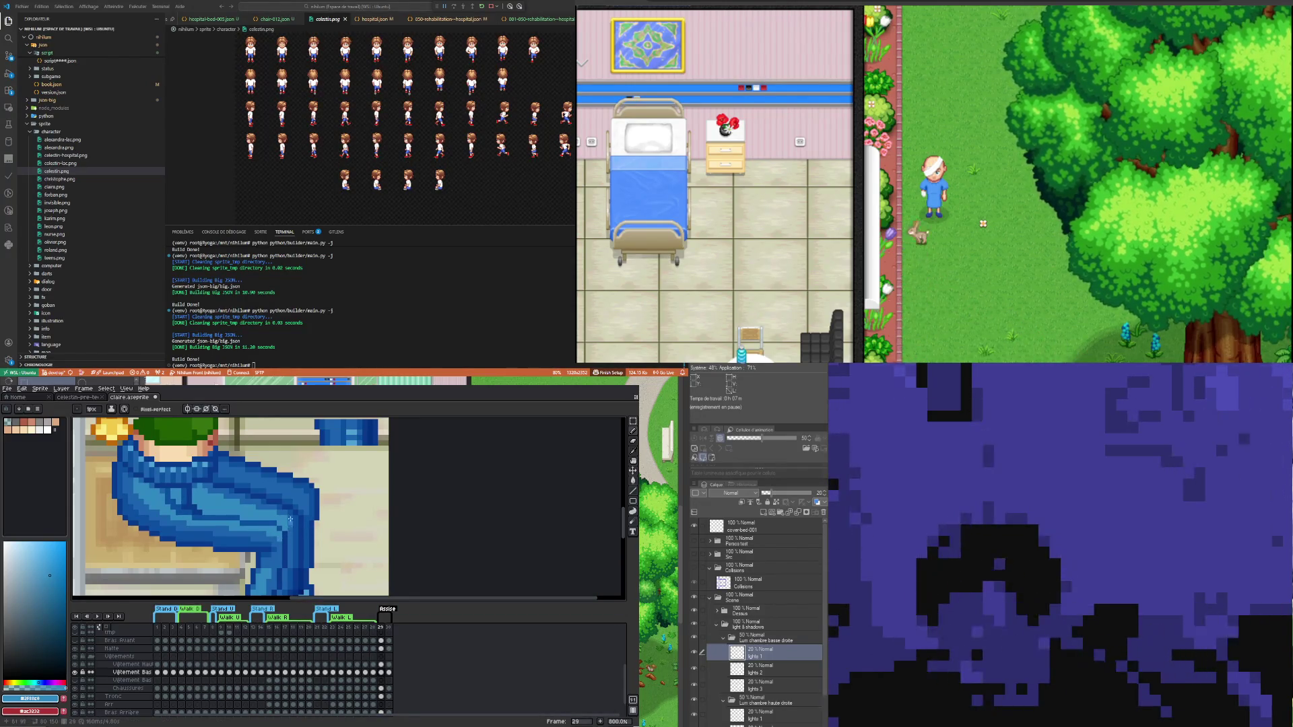
scroll(283, 536, up, 1)
- Make the dark jeans blue #0c549f the Pencil colour, then zoom back out to 500%
scroll(296, 520, up, 2)
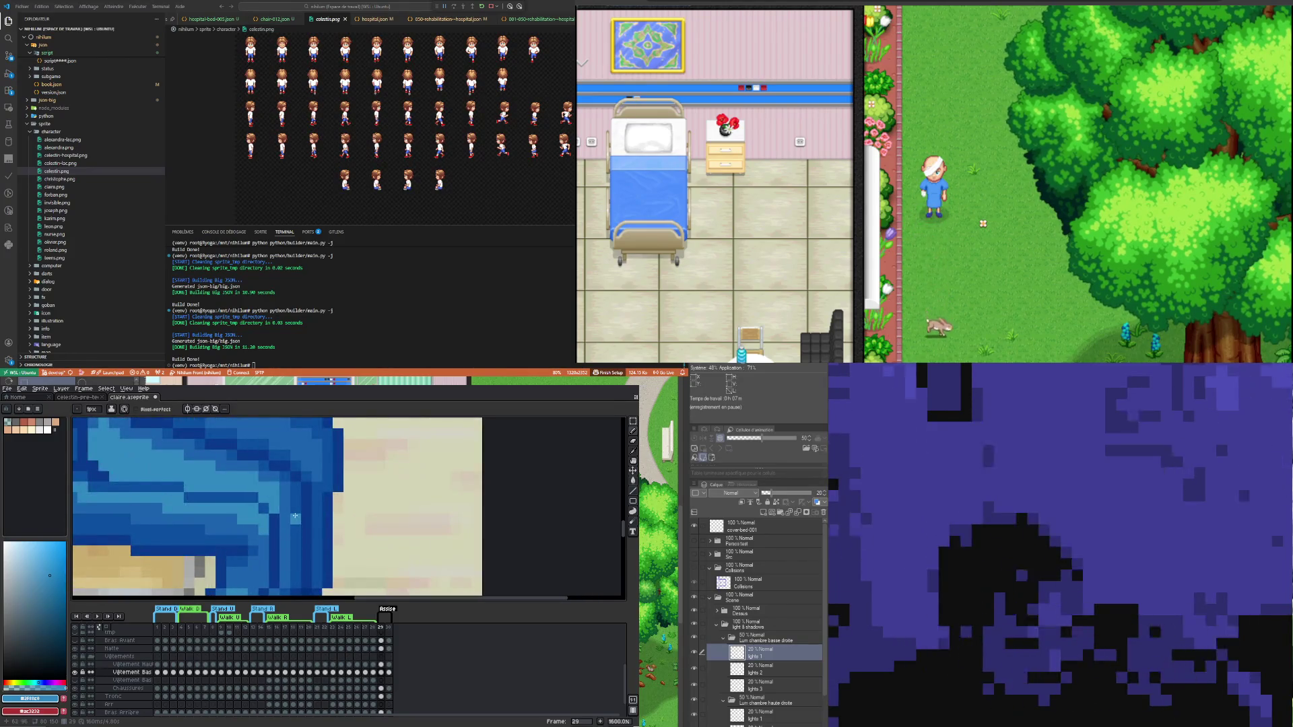
key(i)
click(276, 517)
key(b)
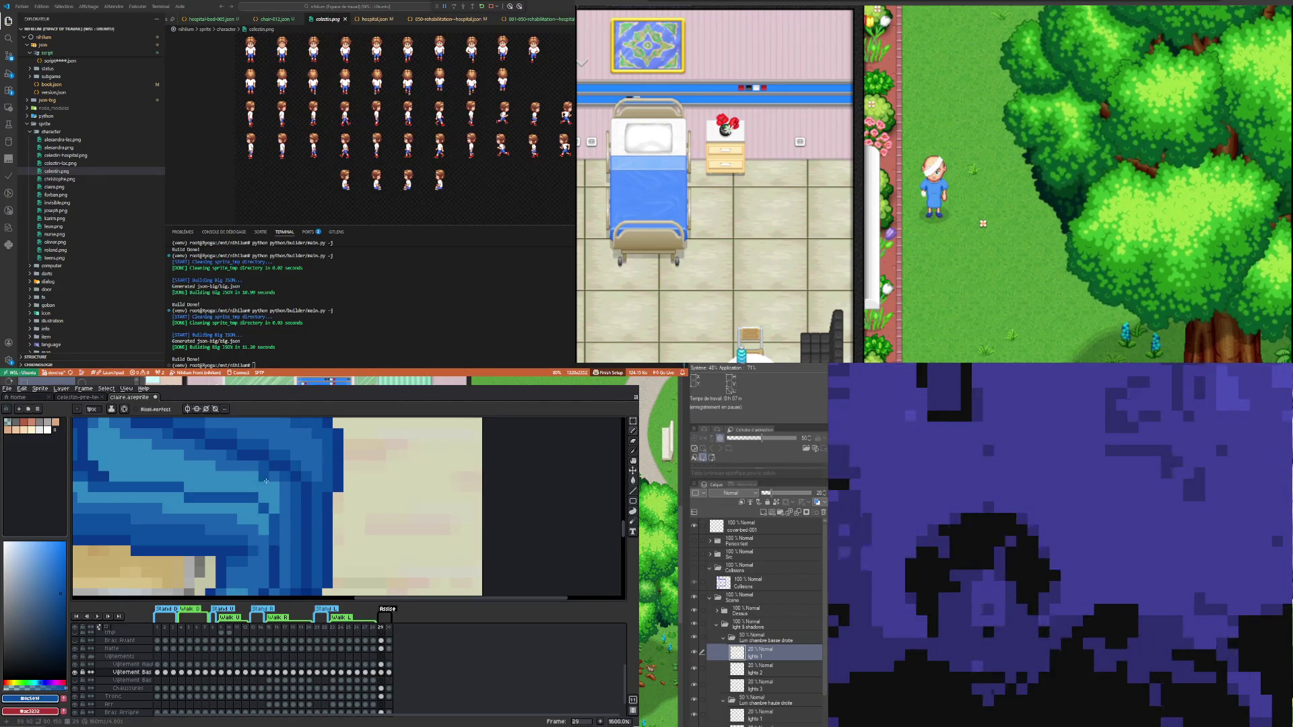
scroll(311, 532, down, 5)
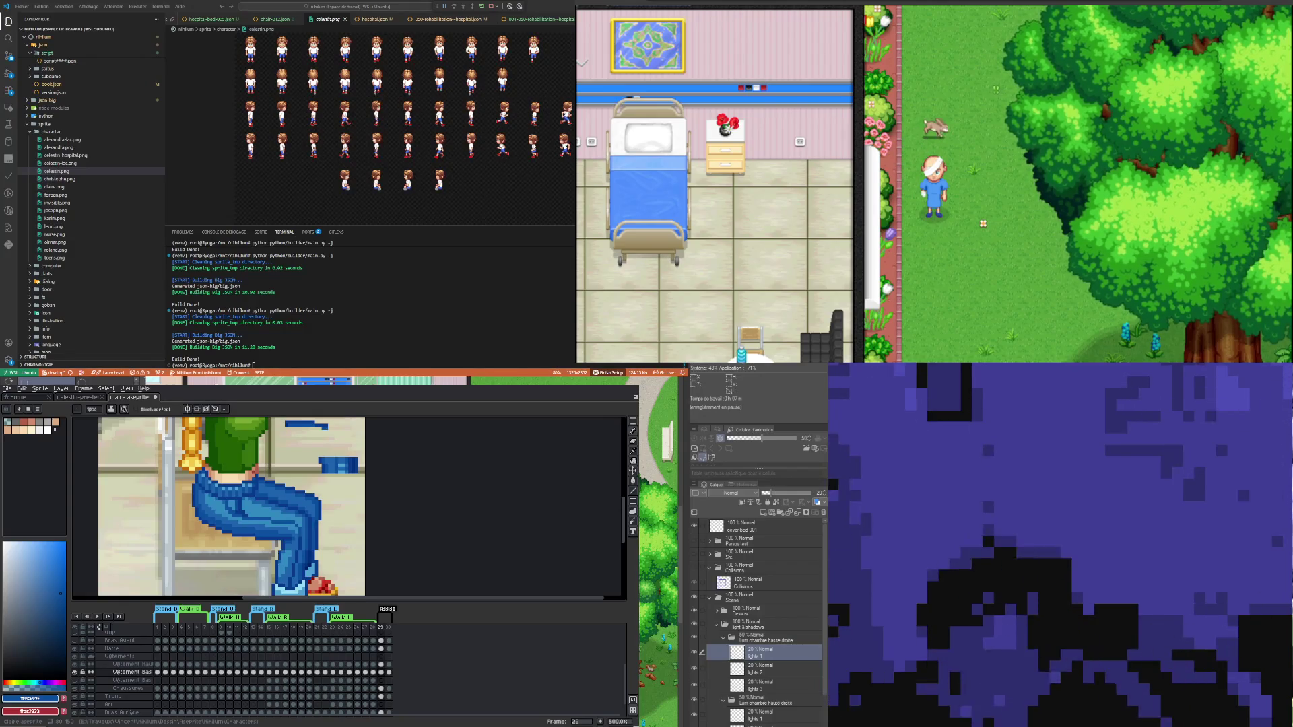
scroll(357, 566, up, 1)
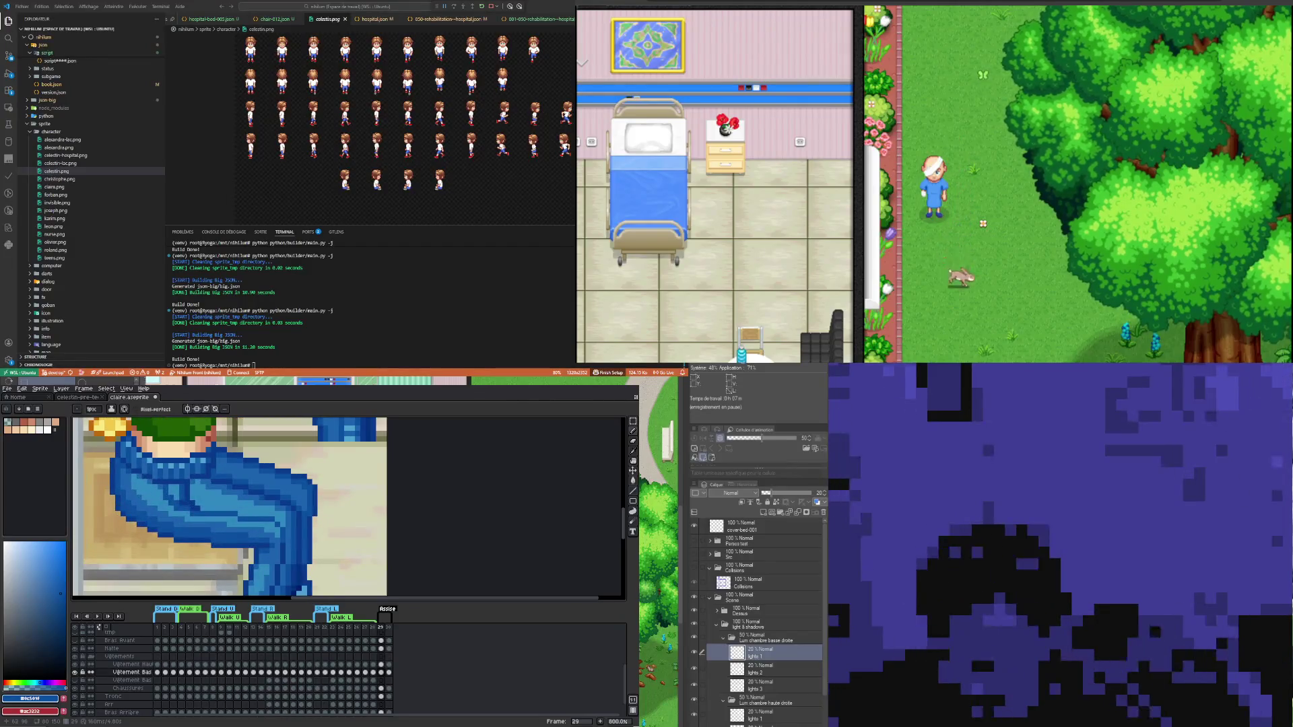
- Eyedrop the medium jeans blue #1d64ae as the drawing colour
alt+click(354, 430)
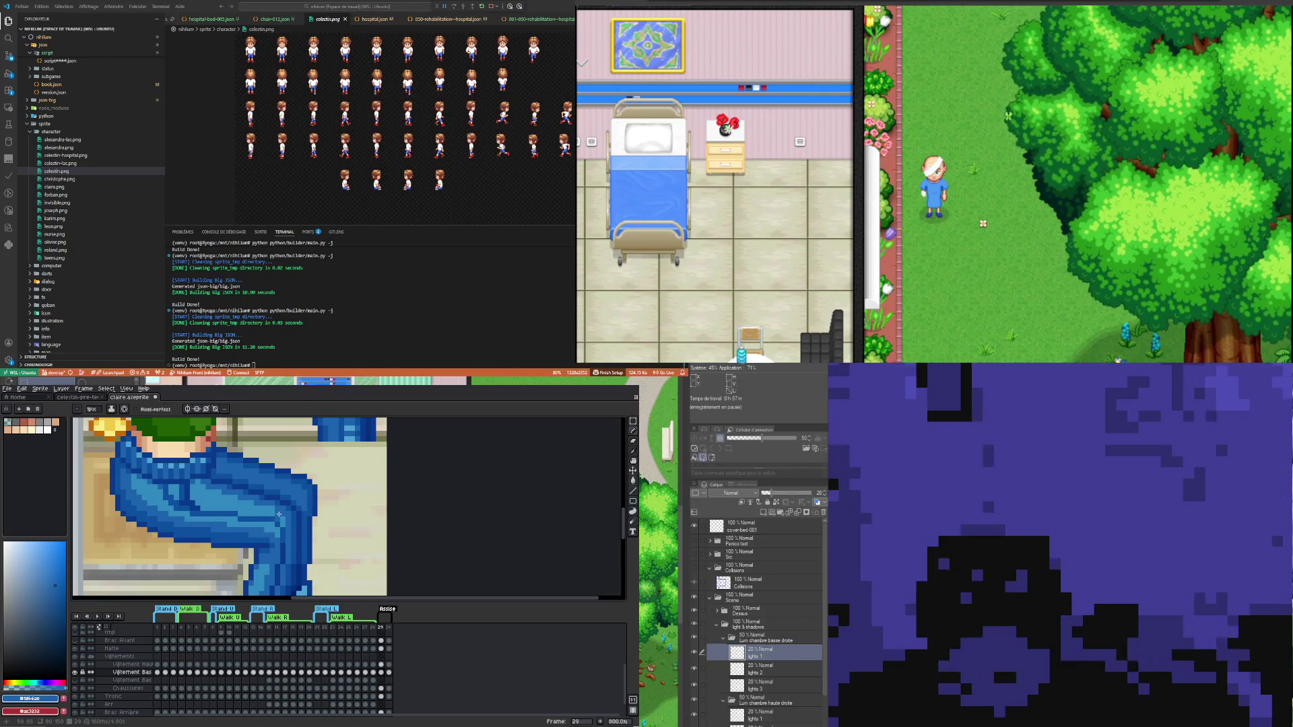
scroll(320, 539, down, 1)
scroll(291, 529, up, 5)
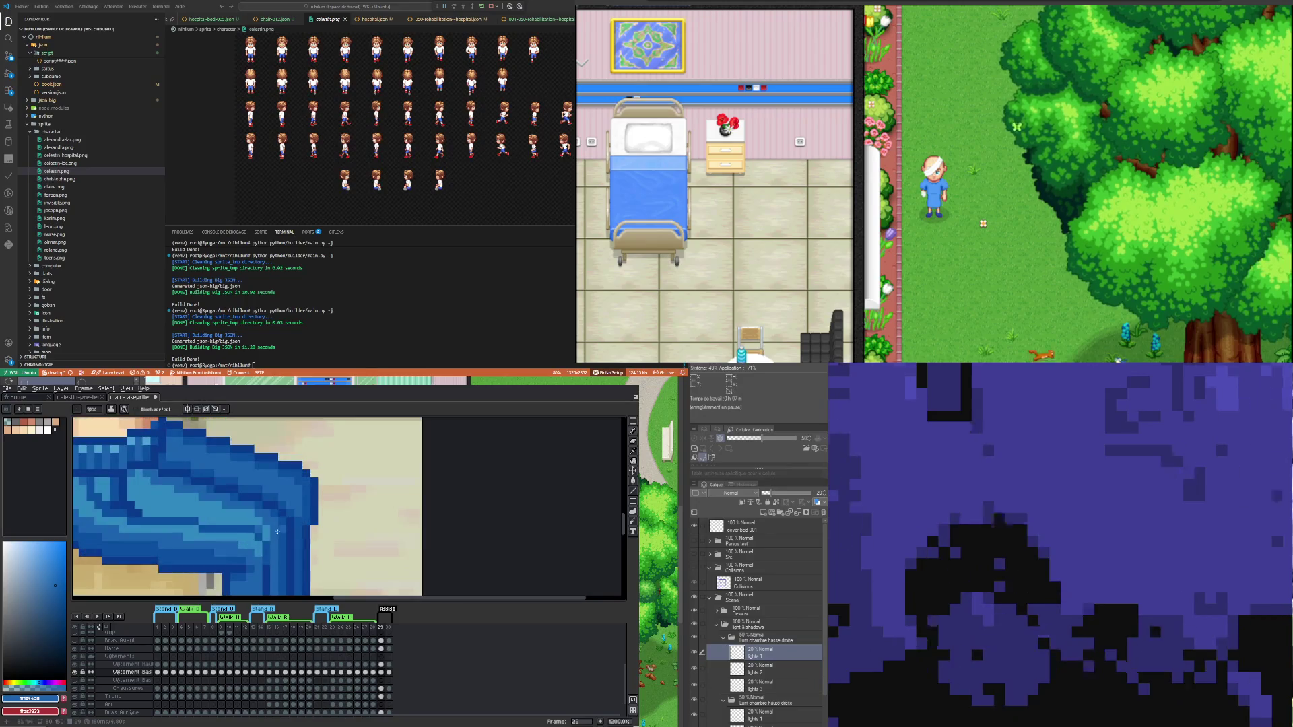
scroll(278, 558, down, 4)
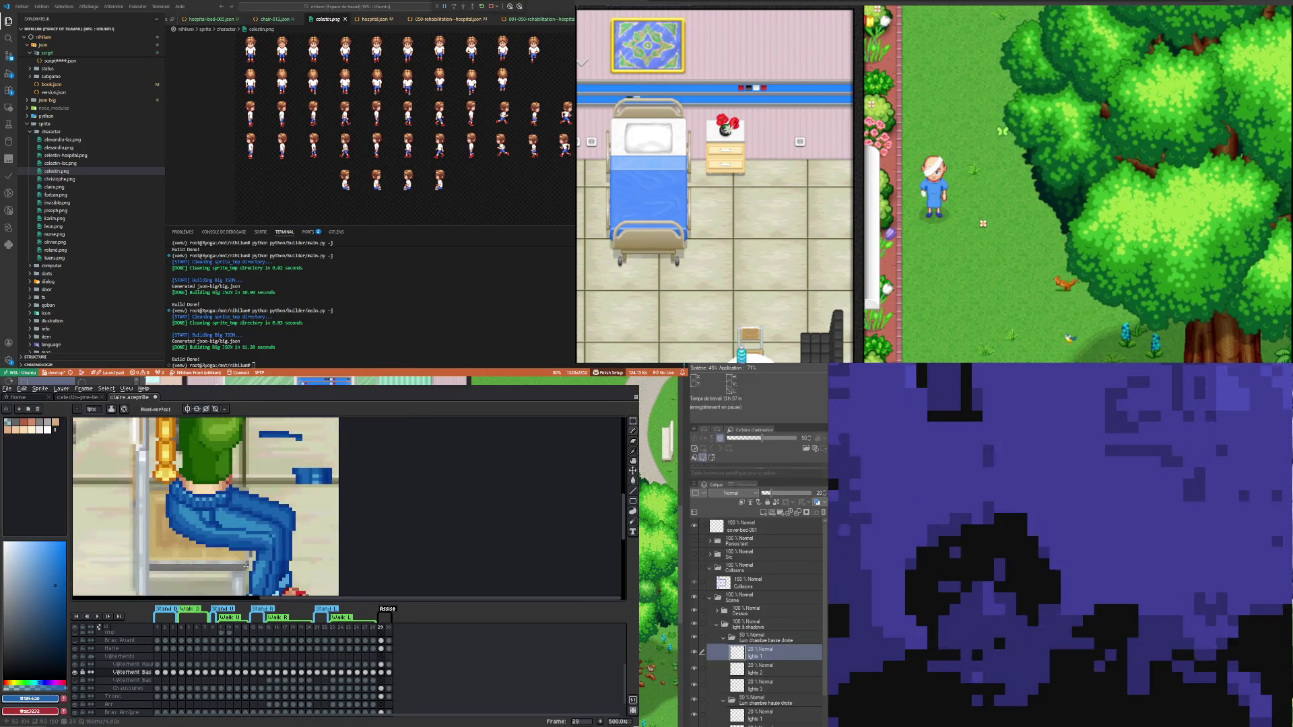
scroll(249, 562, up, 2)
scroll(273, 539, up, 2)
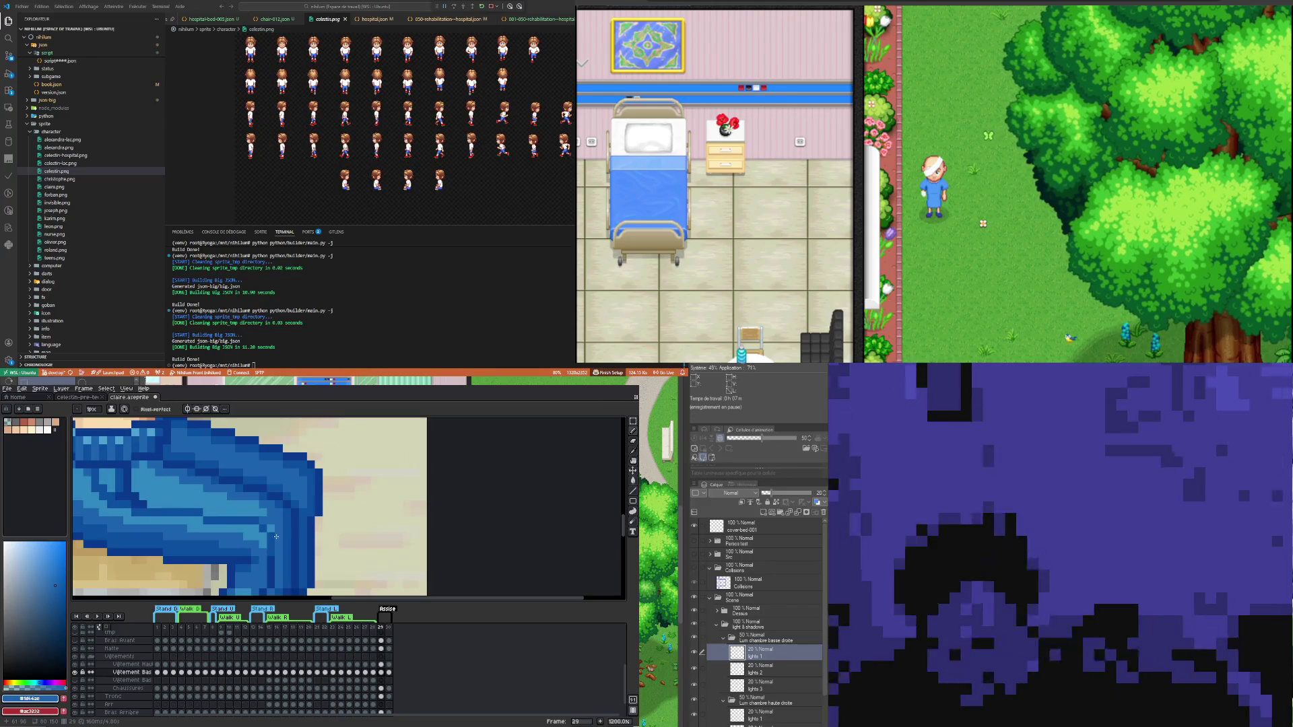
scroll(276, 536, down, 3)
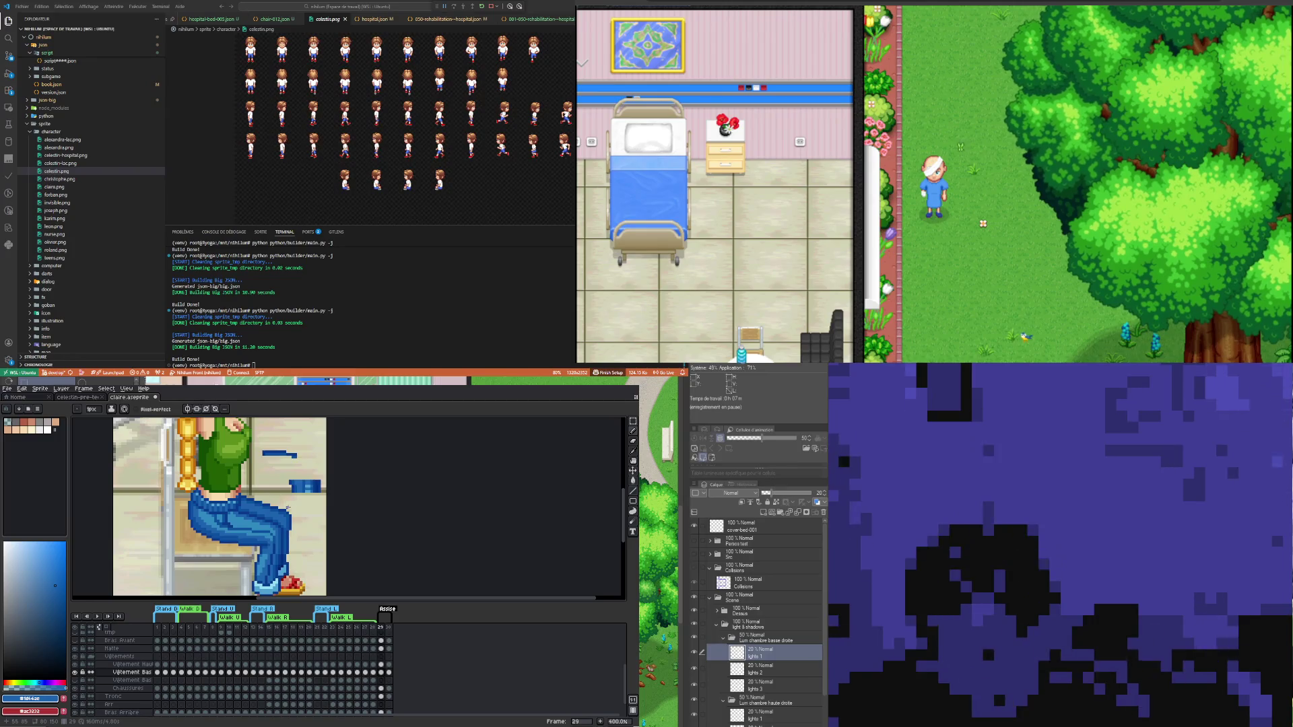
scroll(267, 505, up, 1)
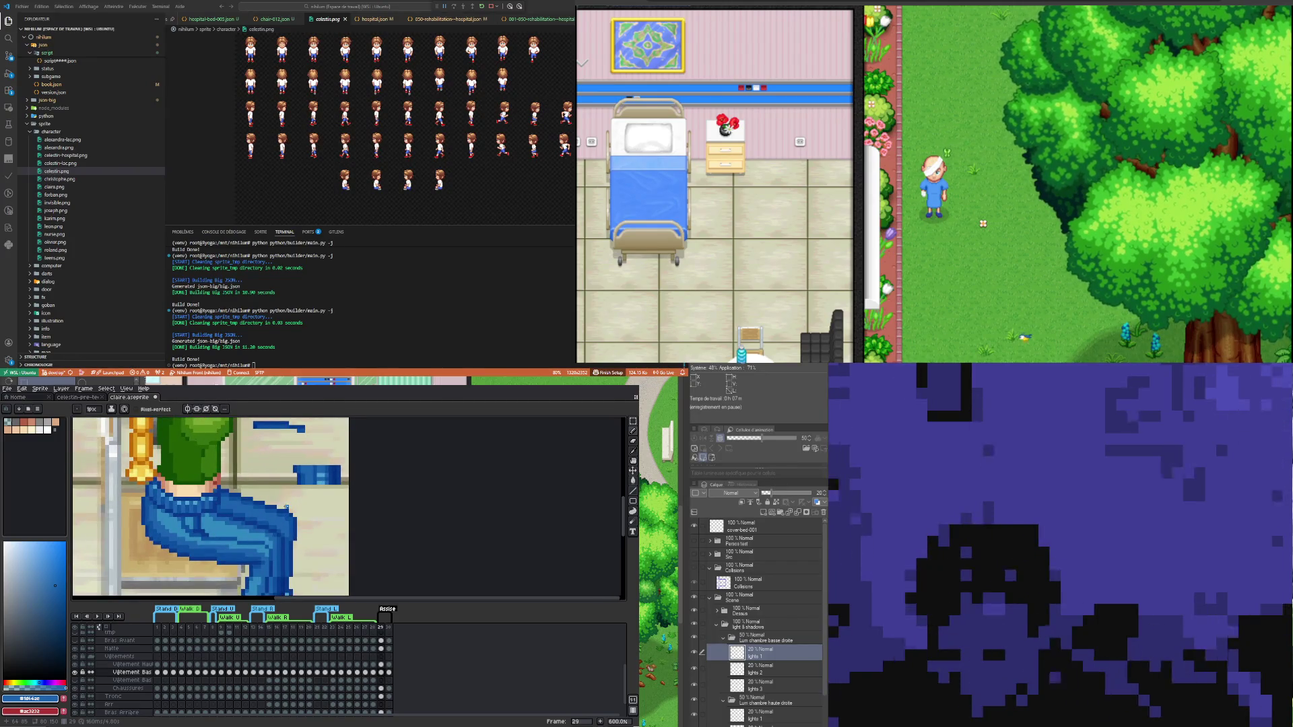
scroll(287, 506, down, 3)
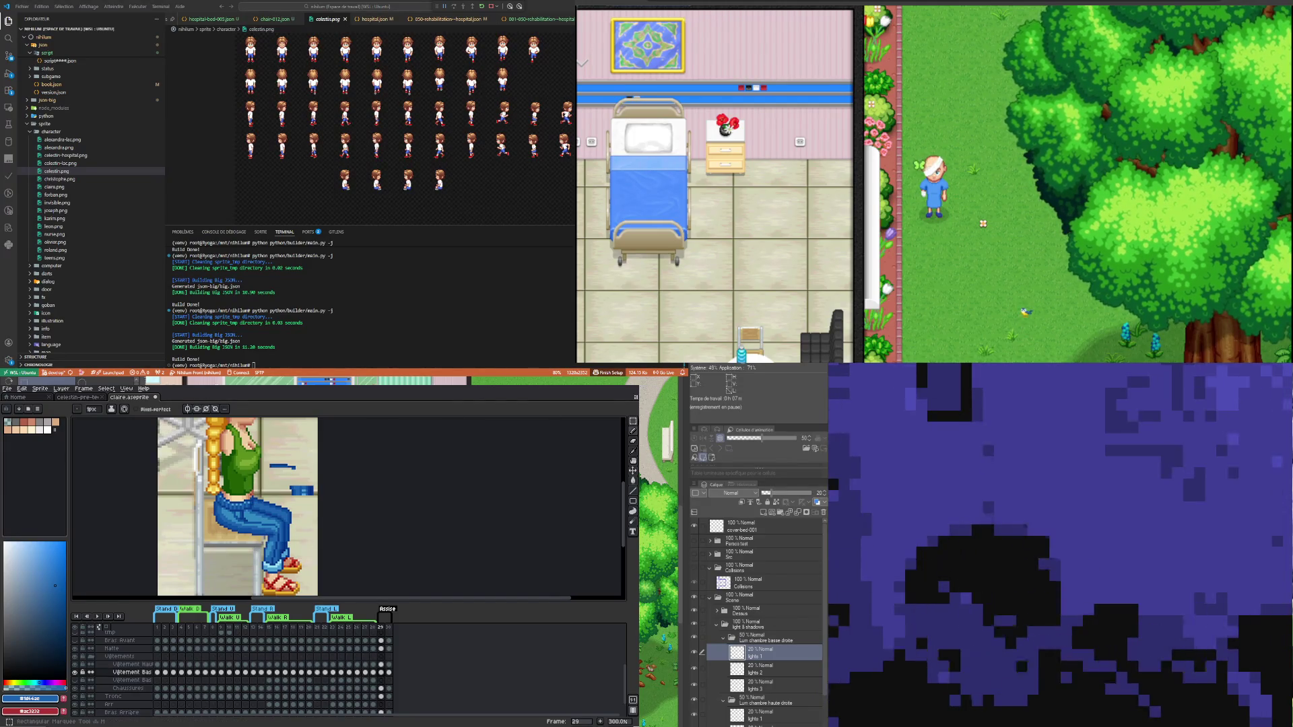
- Draw a roughly 17×10 pixel rectangular marquee around the small blue bar beside the torso
click(634, 427)
drag(269, 458, 303, 475)
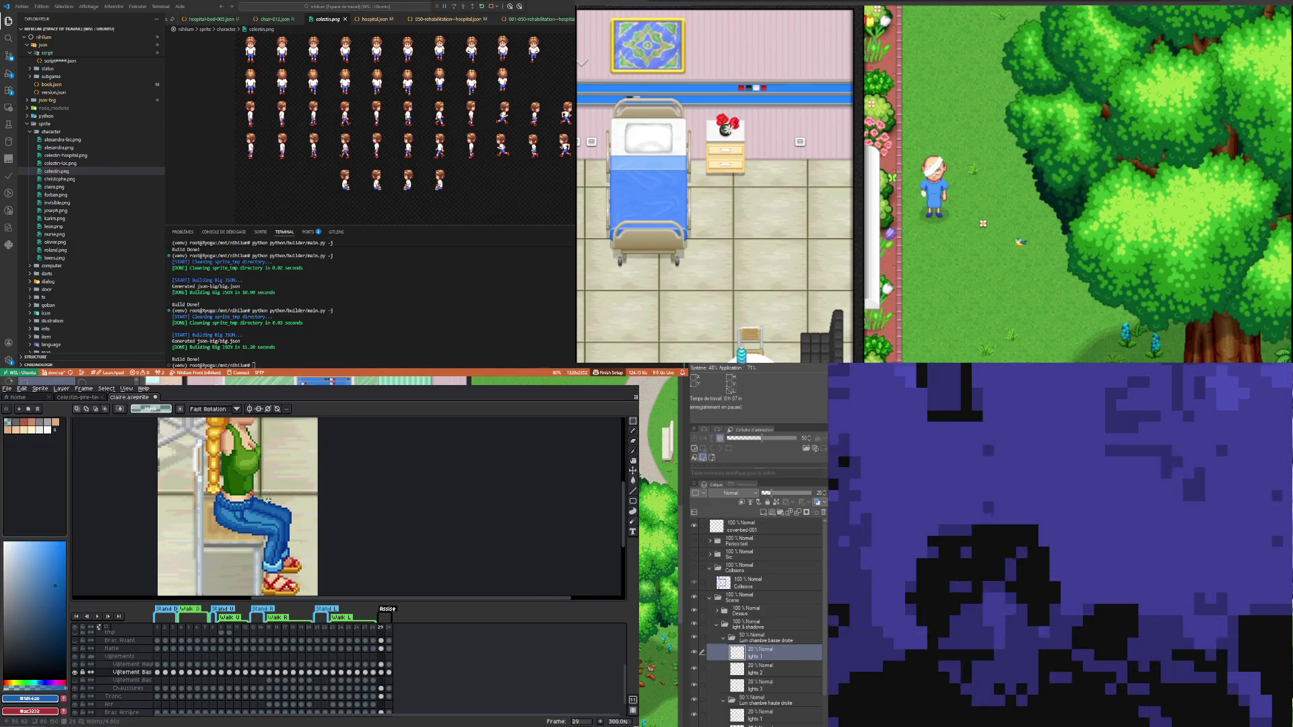
scroll(274, 509, down, 3)
scroll(274, 509, up, 2)
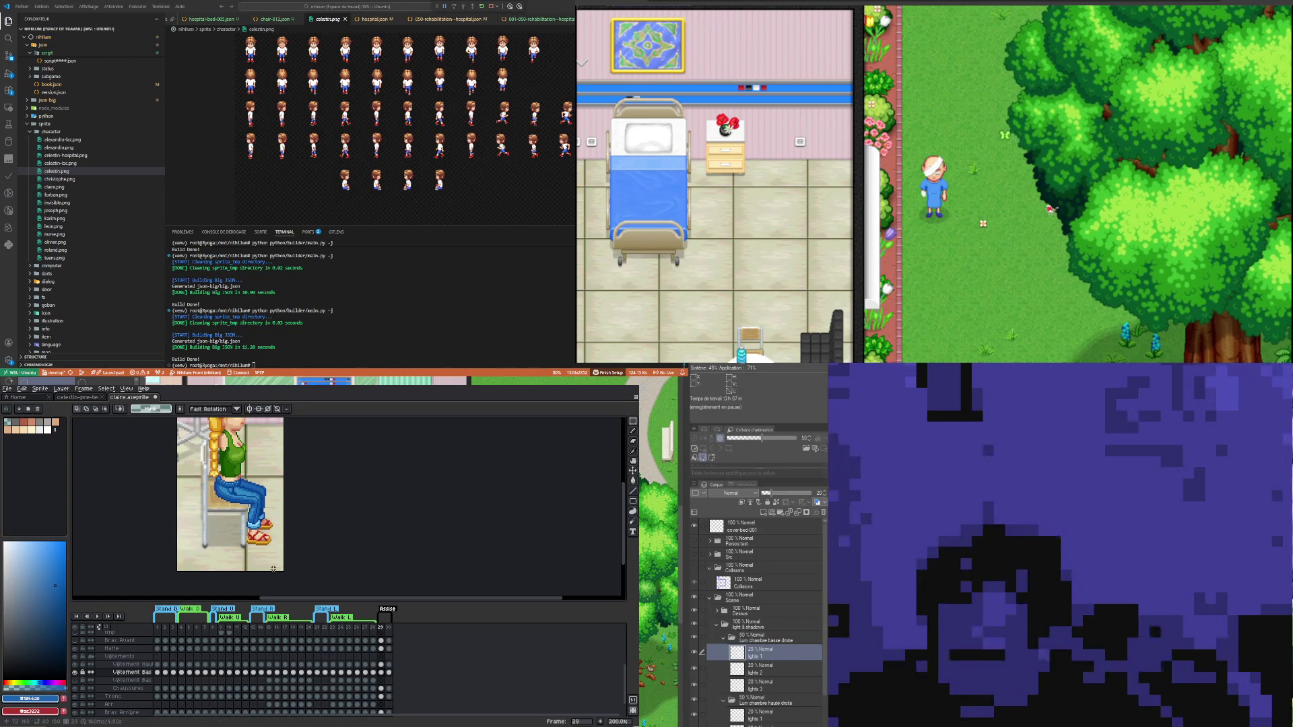
- Zoom in to review Claire's finished jeans shading
scroll(250, 490, up, 2)
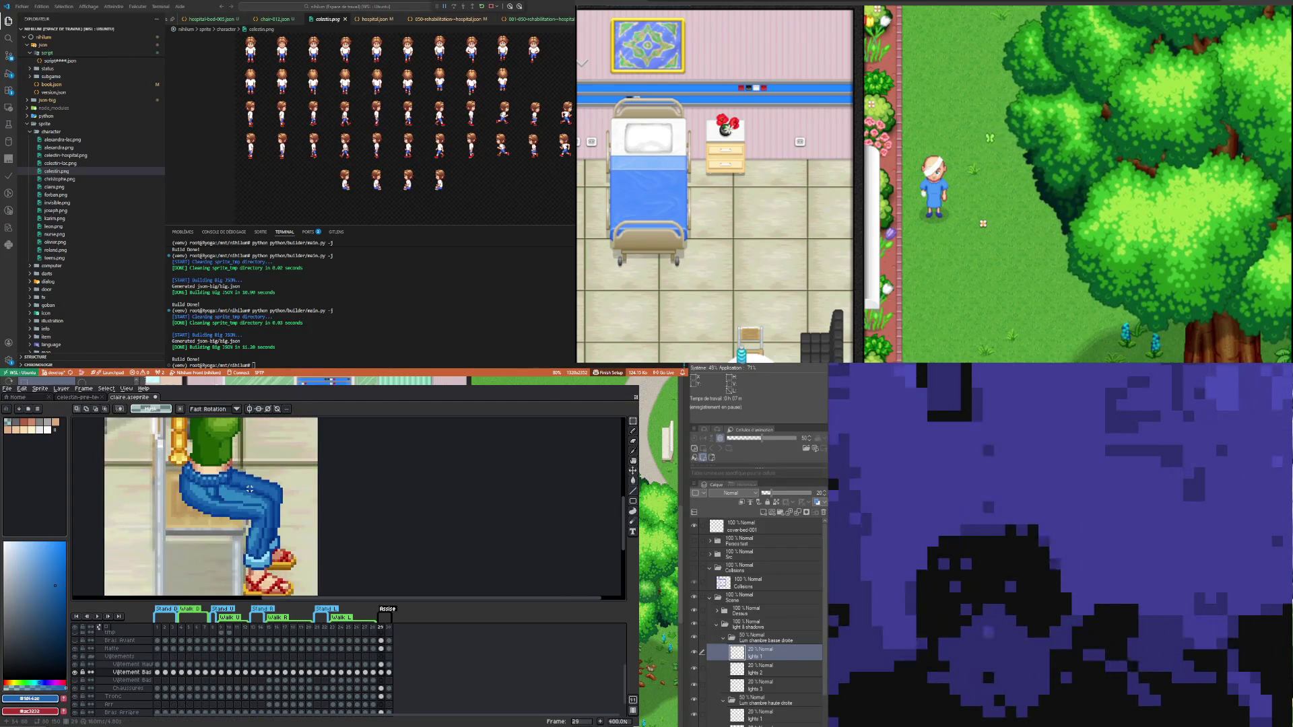
scroll(250, 490, down, 3)
scroll(254, 487, up, 2)
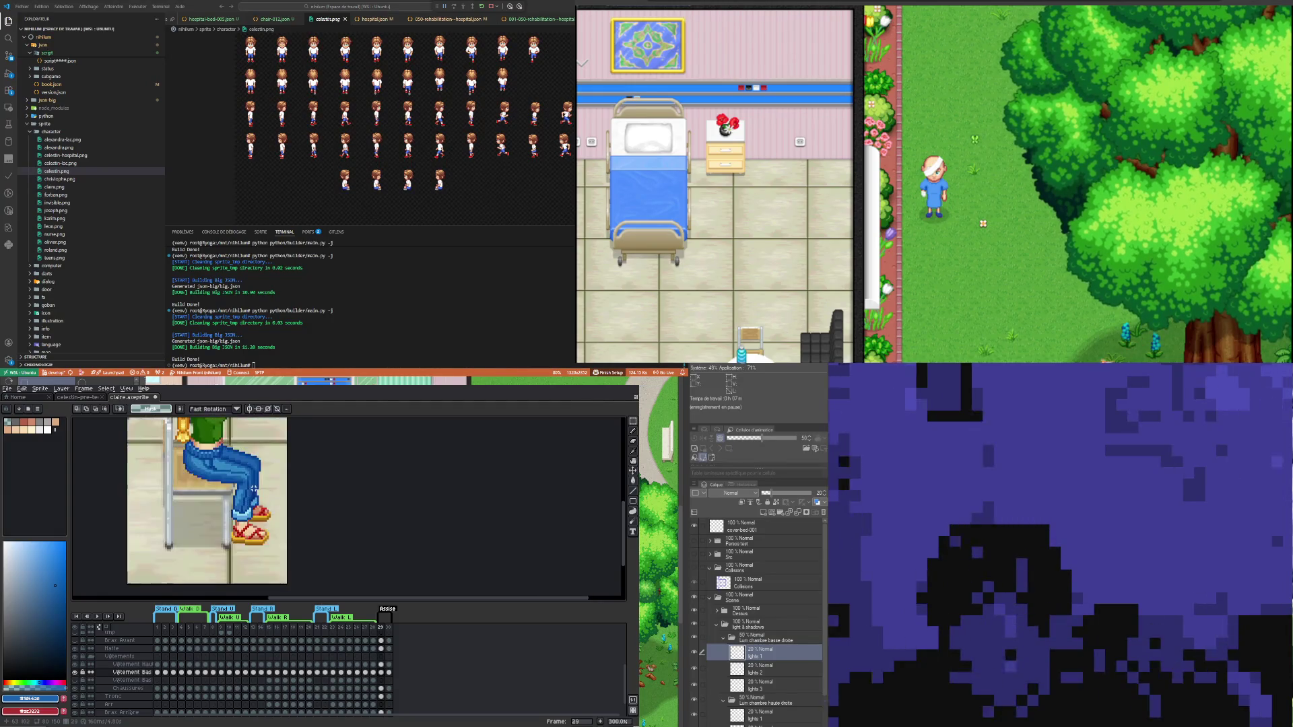
scroll(235, 483, down, 1)
scroll(226, 495, down, 1)
scroll(216, 508, up, 1)
scroll(207, 522, up, 1)
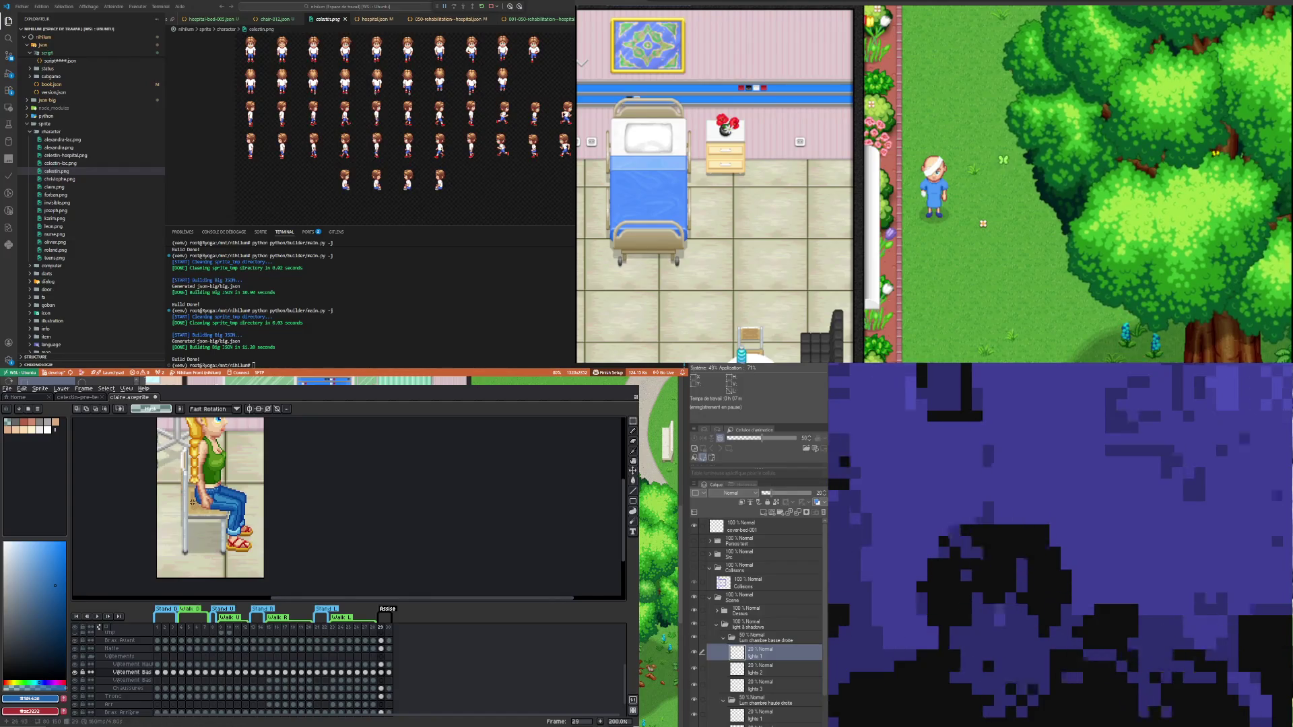
scroll(192, 502, down, 2)
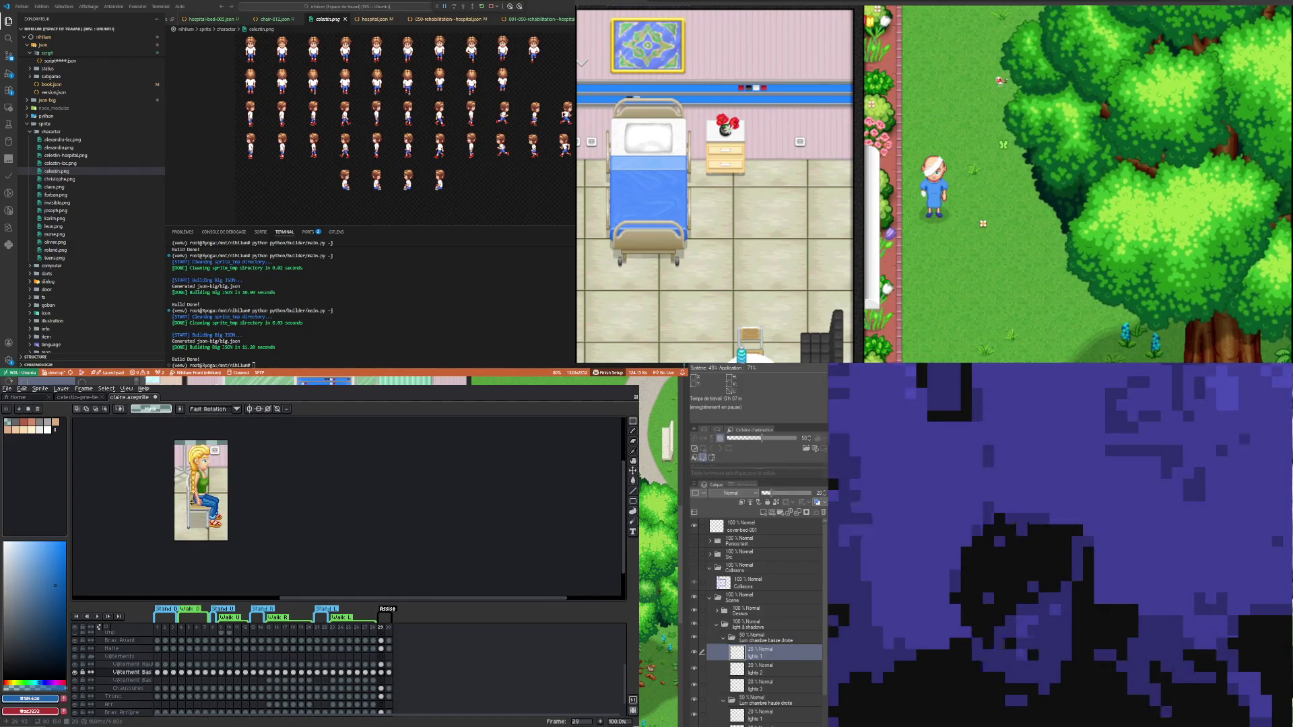
scroll(192, 502, up, 1)
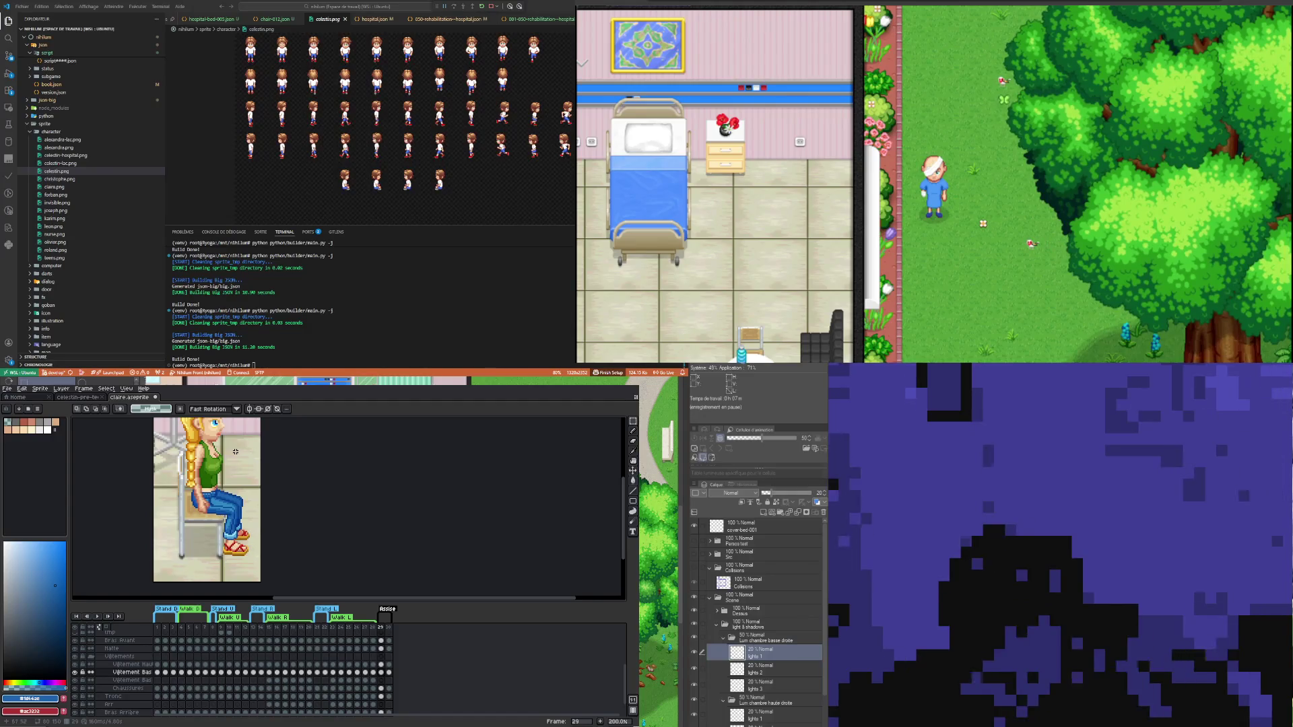
click(384, 688)
- On the Bras Avant layer, rotate the front arm about 20° down, shift it left, and commit
click(381, 640)
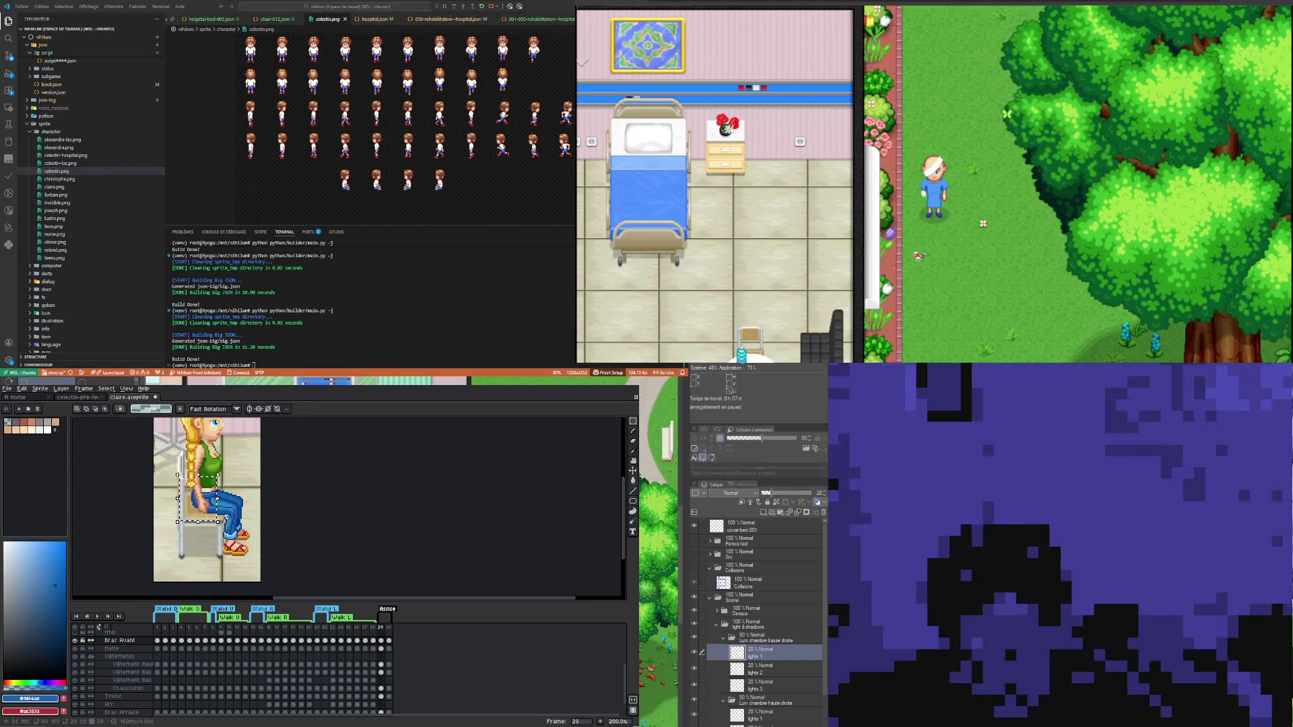
mouse_move(228, 534)
mouse_down()
mouse_move(240, 523)
mouse_move(216, 505)
mouse_move(226, 510)
mouse_up()
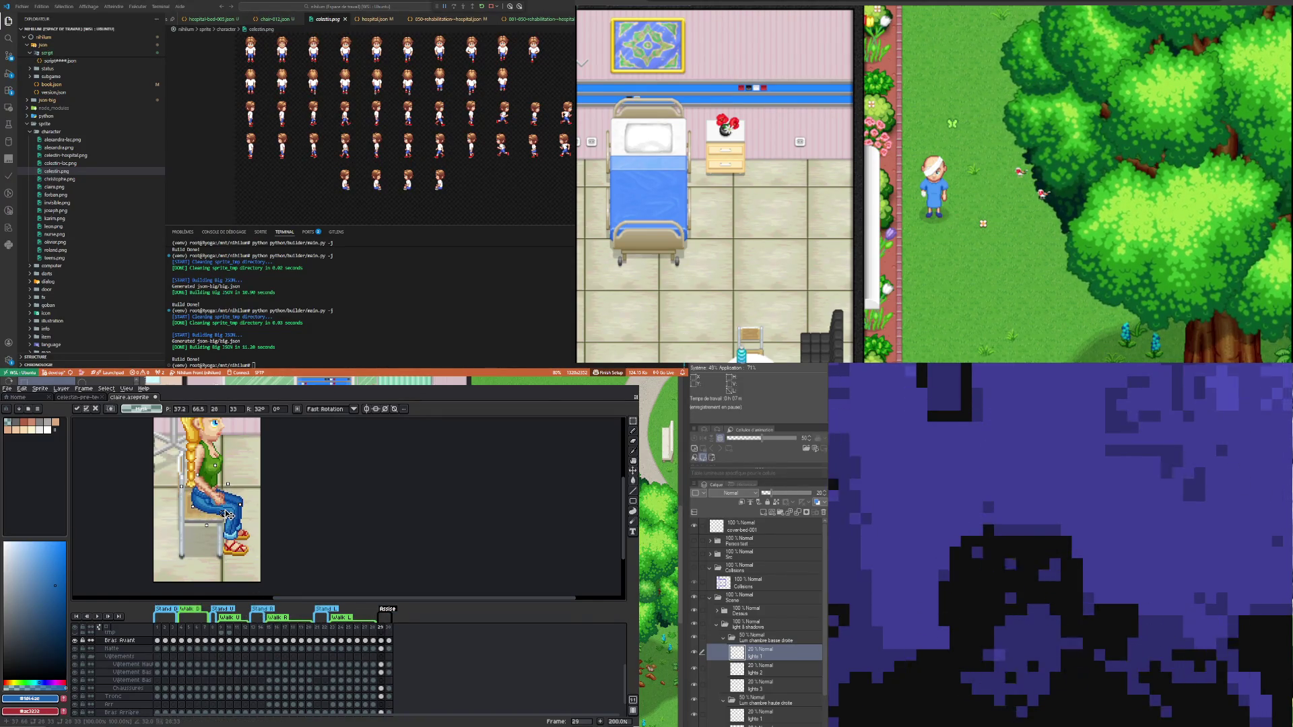
click(326, 509)
key(ctrl+z)
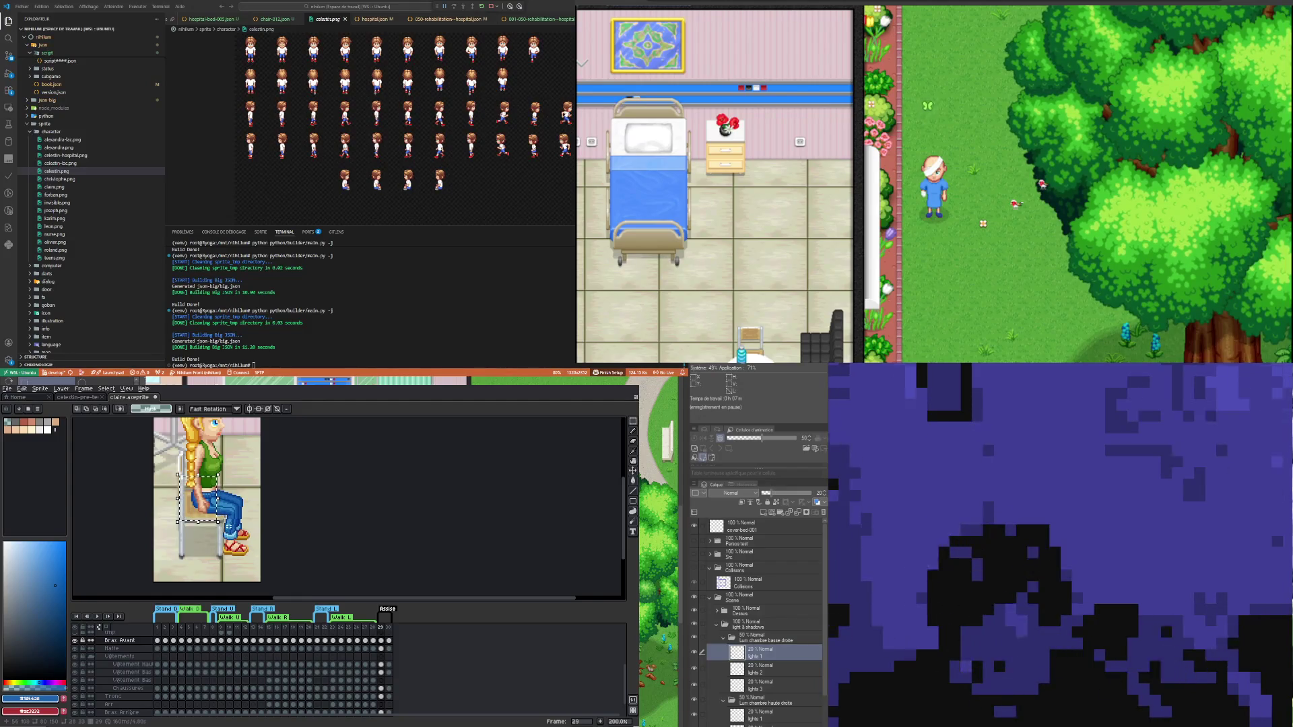
mouse_move(221, 525)
mouse_down()
mouse_move(233, 529)
mouse_move(228, 502)
mouse_up()
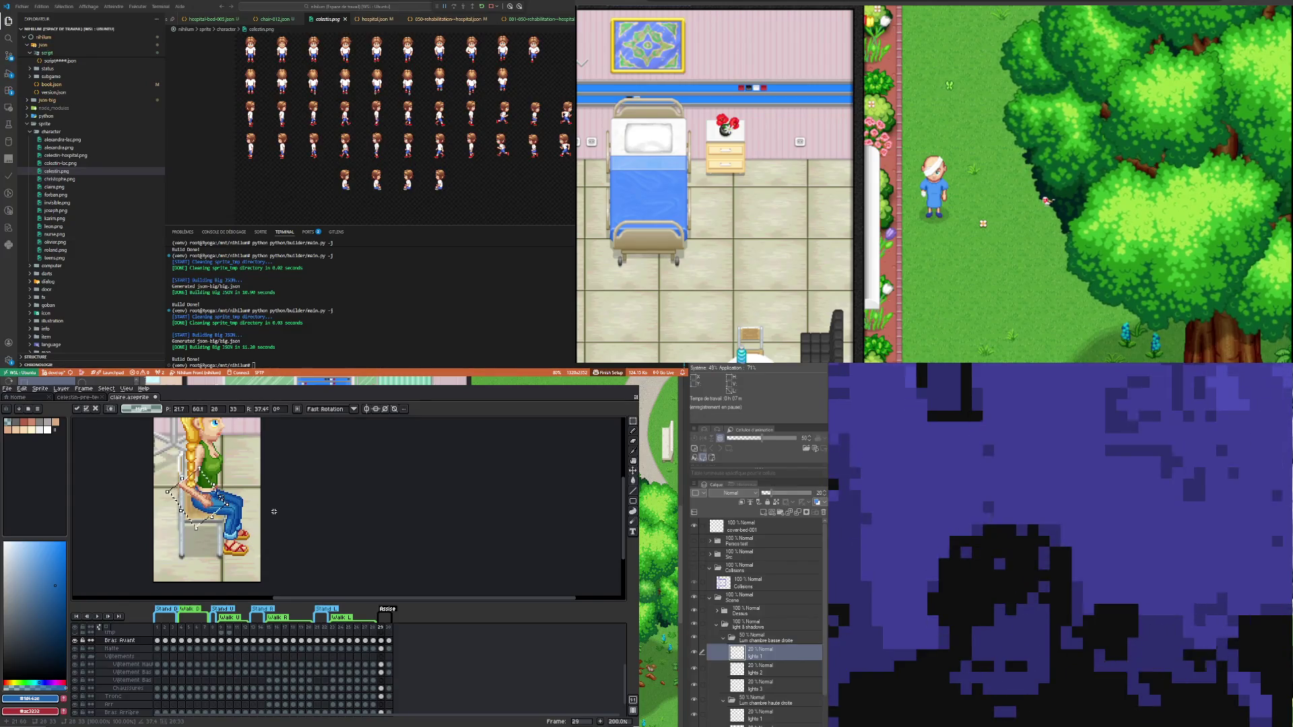
drag(222, 495, 210, 495)
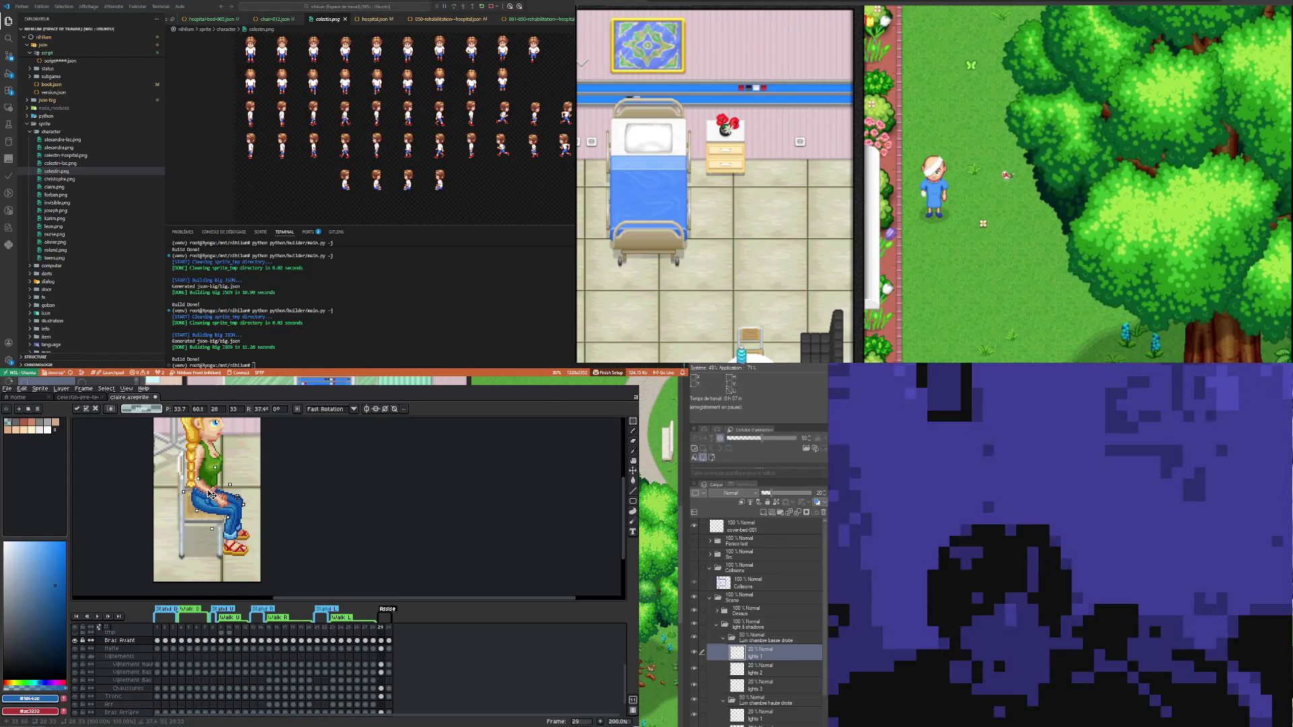
key(Return)
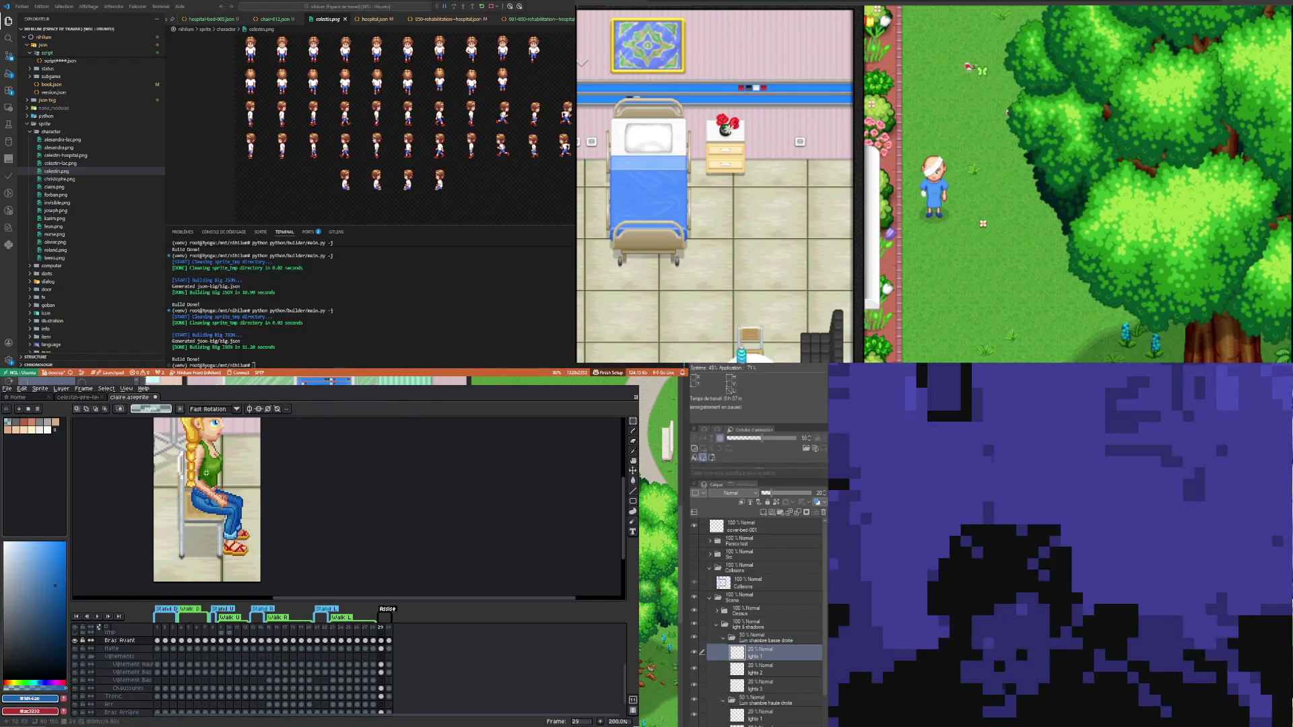
- Marquee-select the arm and shift it slightly right and down
scroll(202, 478, up, 1)
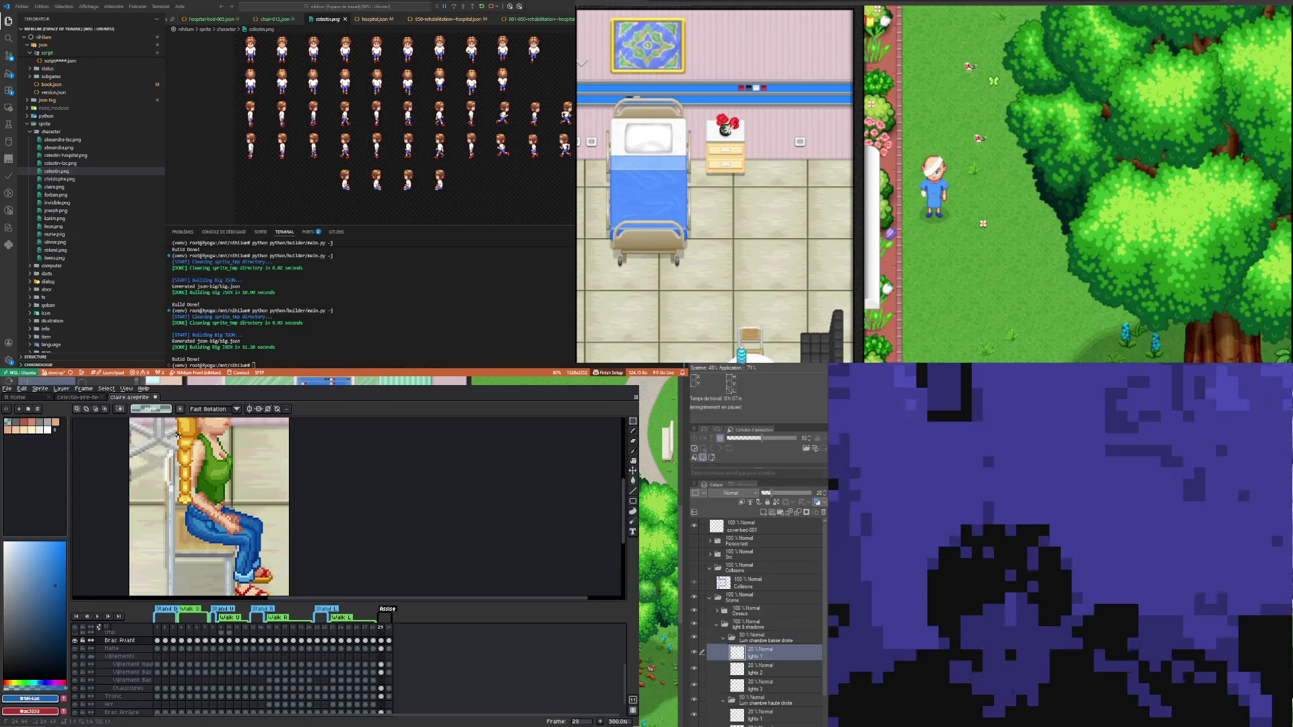
drag(177, 433, 205, 488)
drag(182, 432, 187, 507)
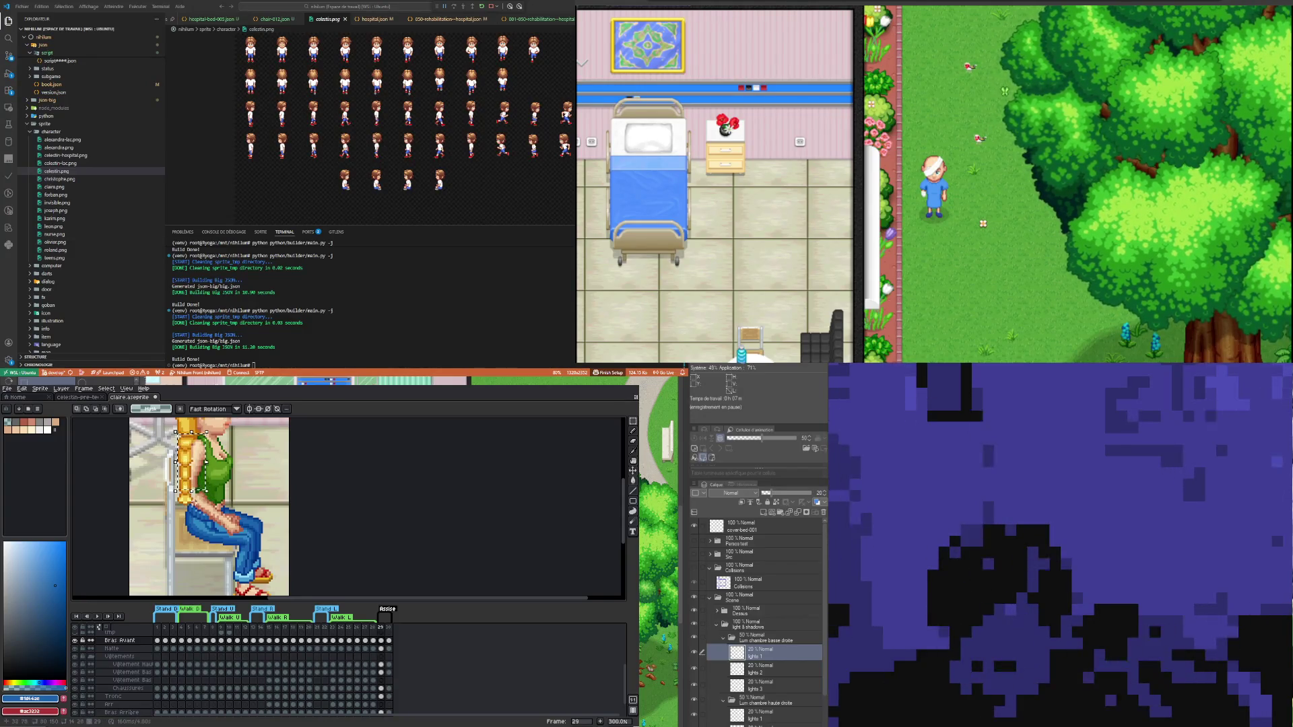
click(214, 501)
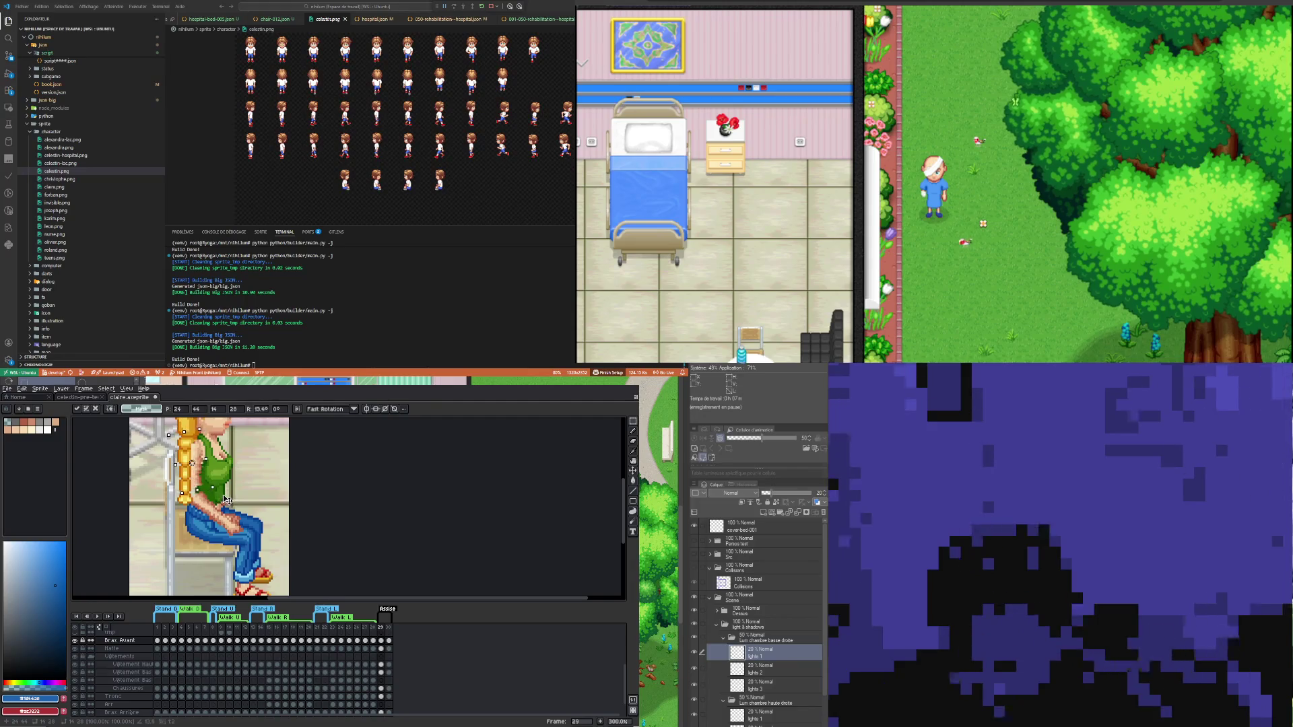
drag(210, 488, 214, 480)
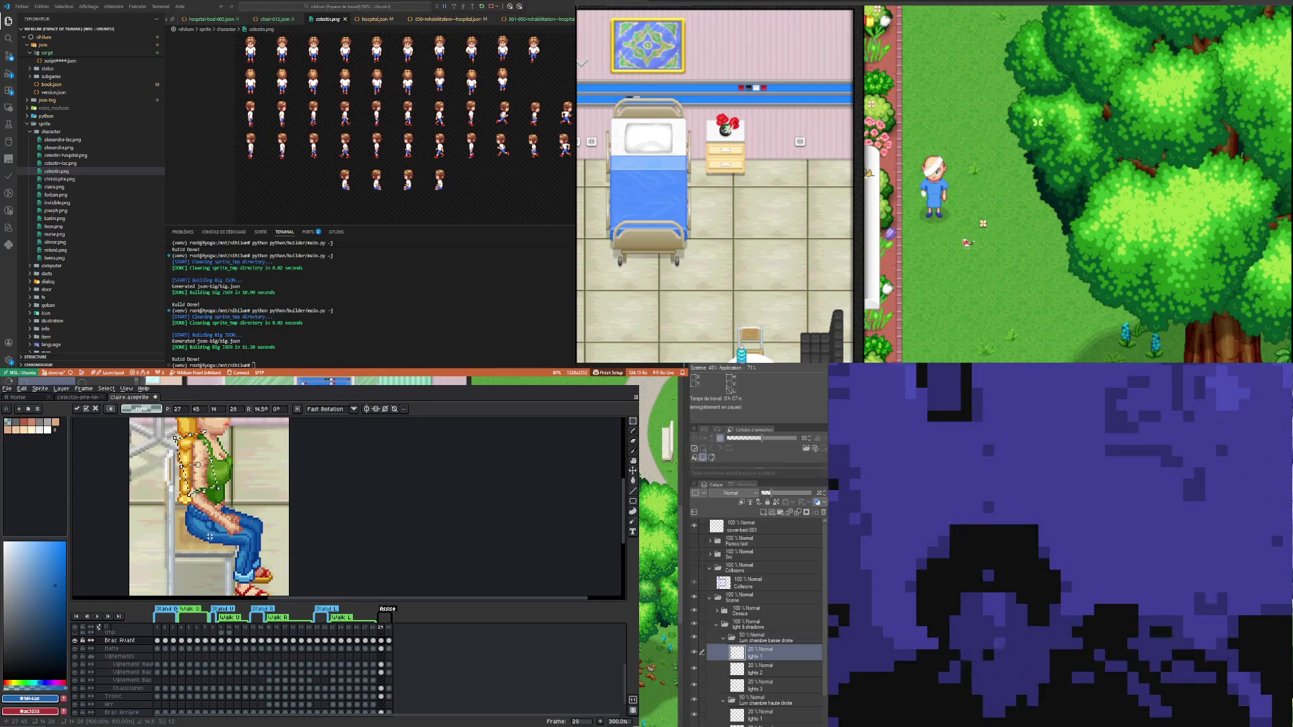
key(Return)
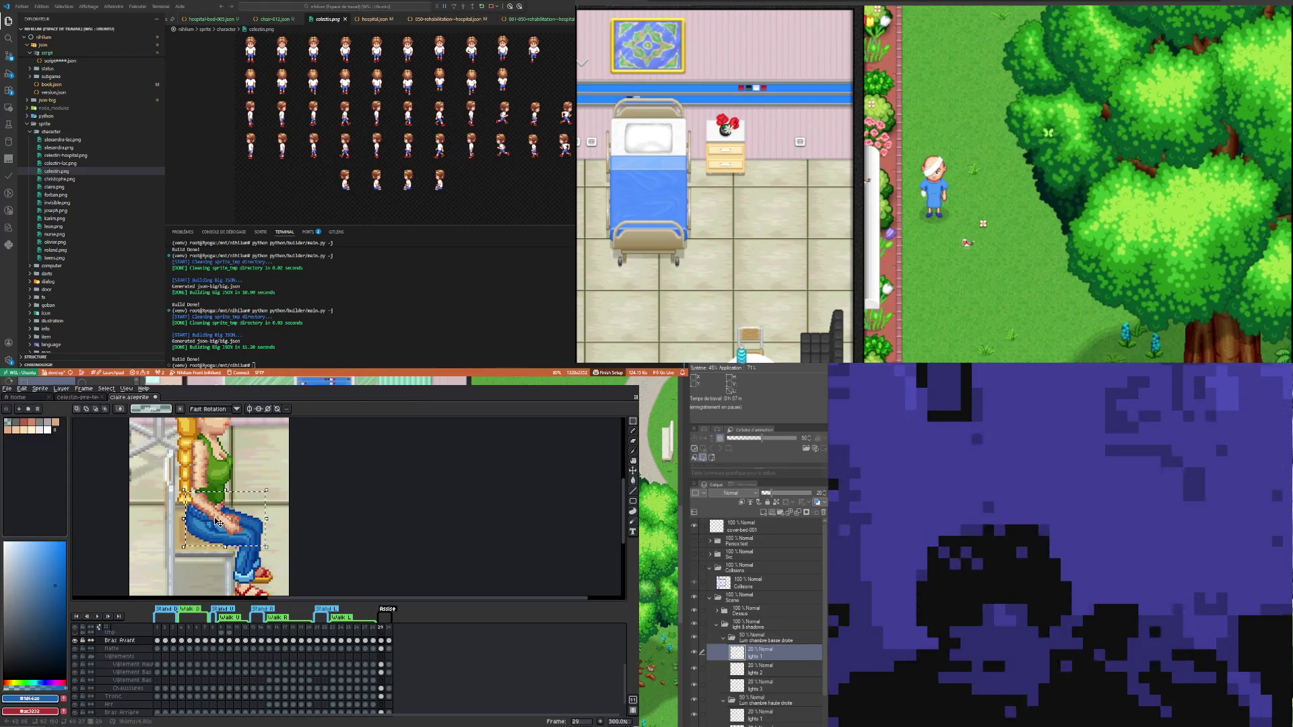
- Move the arm left and down so the forearm and hand rest on the lap, then deselect
click(226, 516)
drag(227, 516, 219, 520)
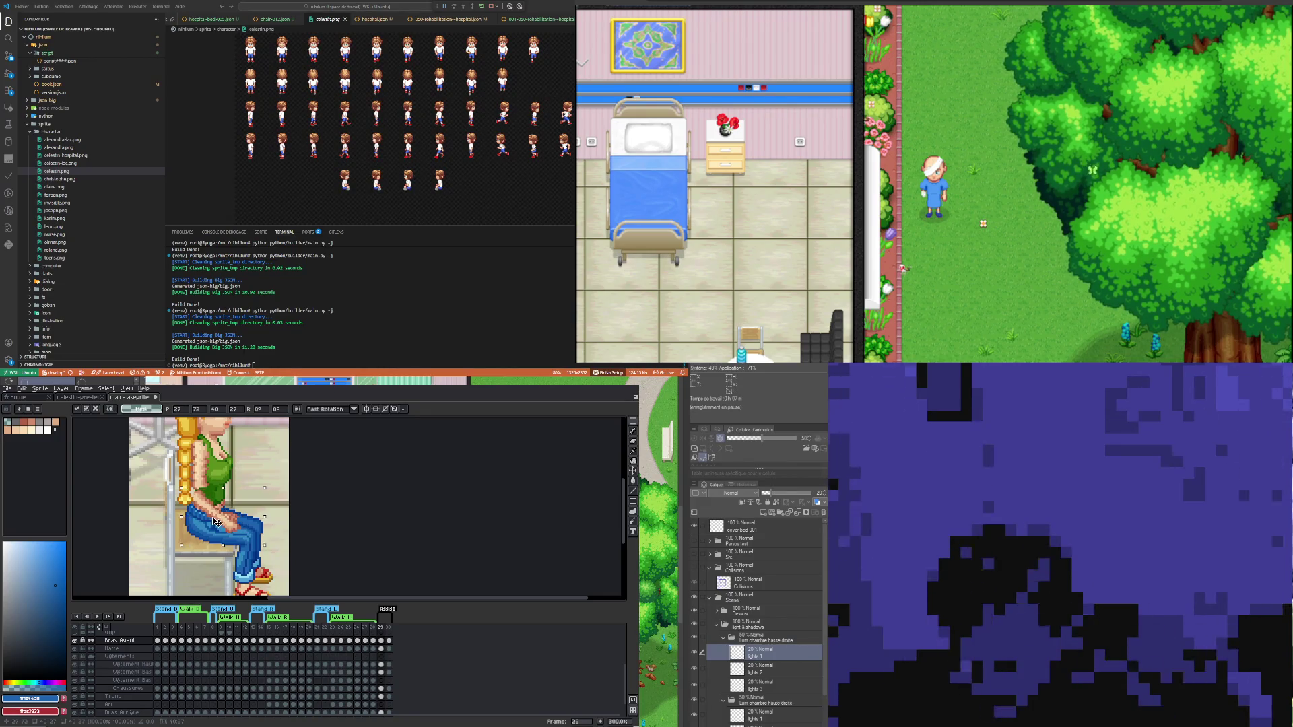
drag(216, 521, 218, 523)
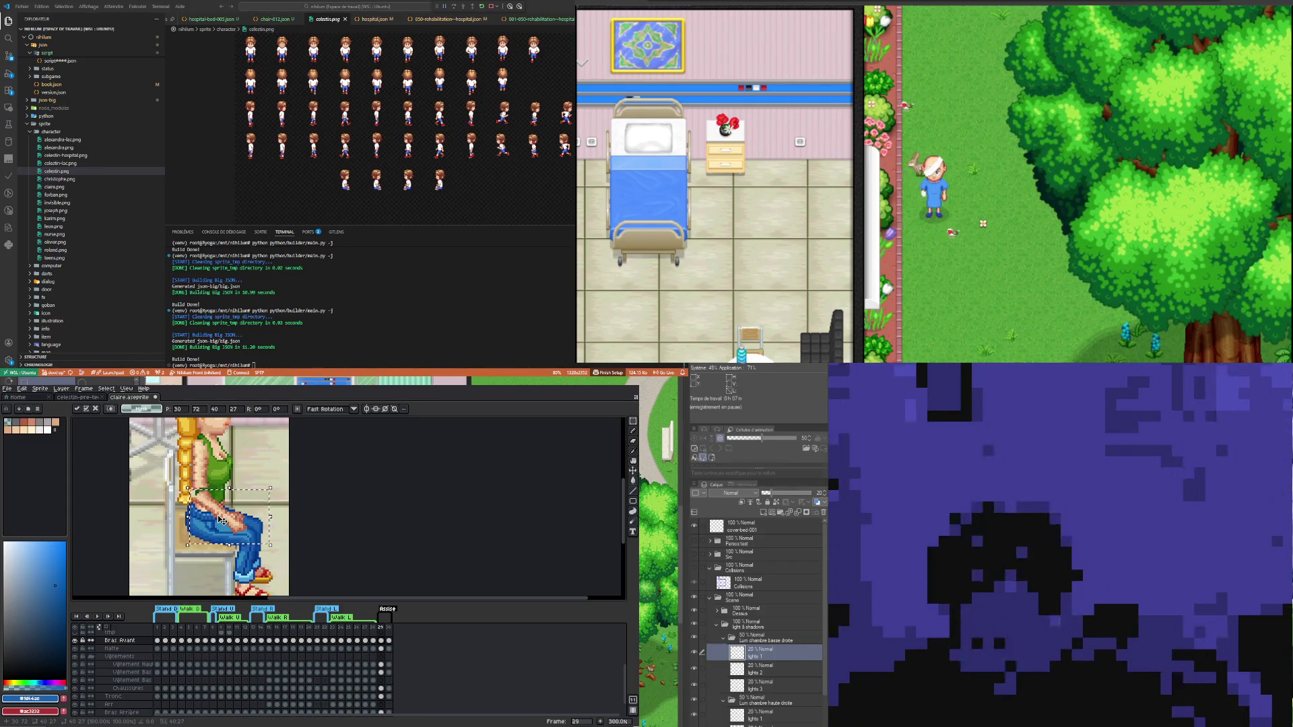
key(ctrl+d)
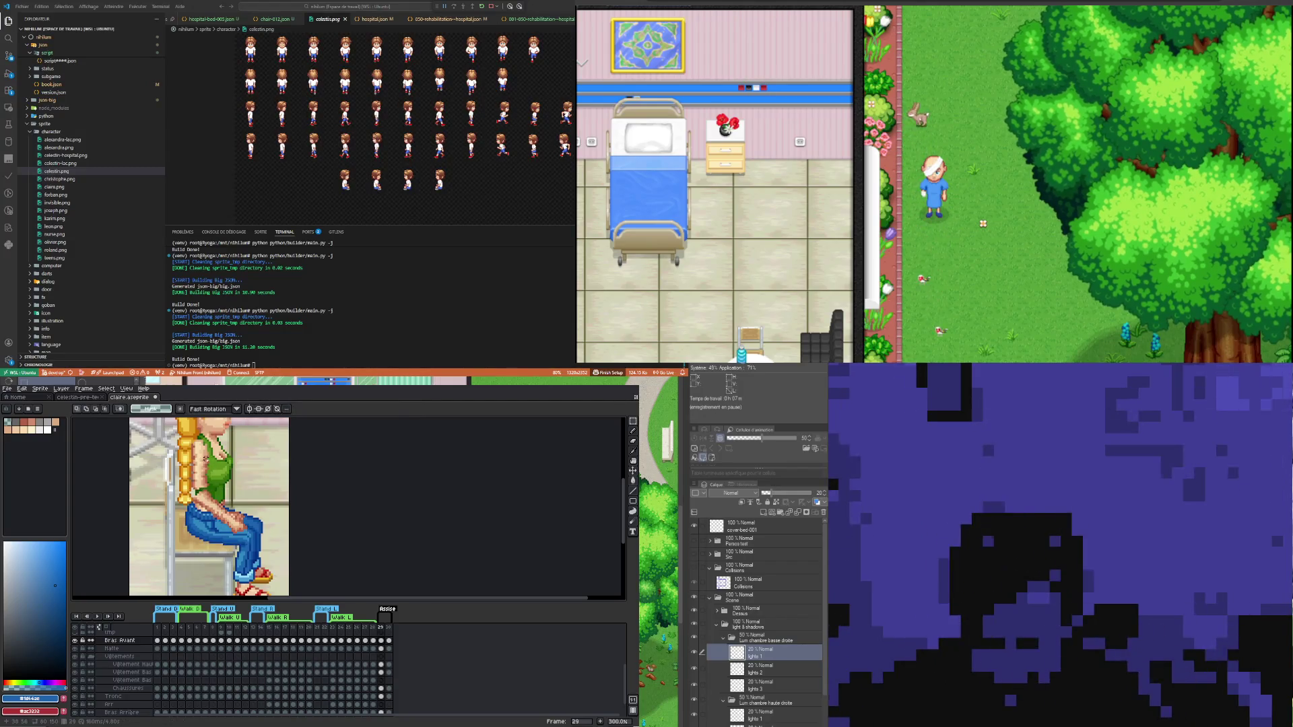
scroll(209, 461, up, 1)
scroll(202, 472, down, 1)
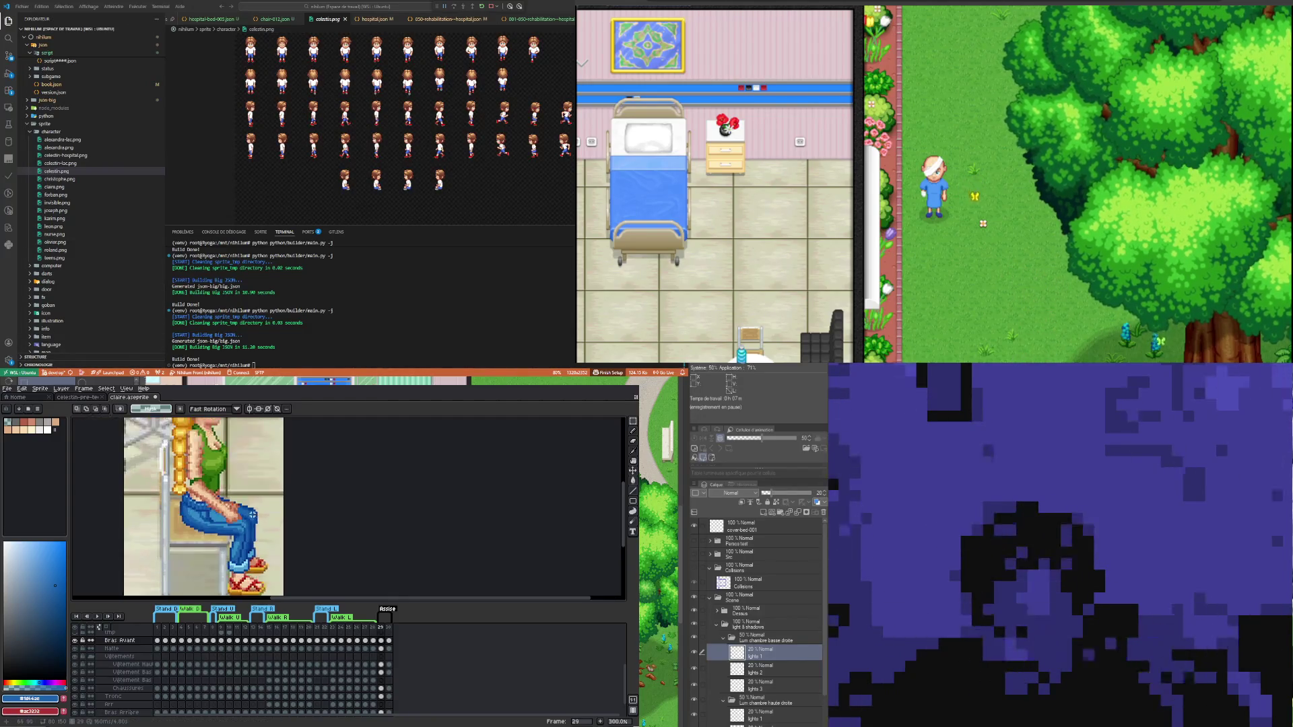
scroll(252, 514, down, 3)
scroll(253, 512, up, 2)
scroll(254, 509, up, 1)
scroll(254, 507, up, 1)
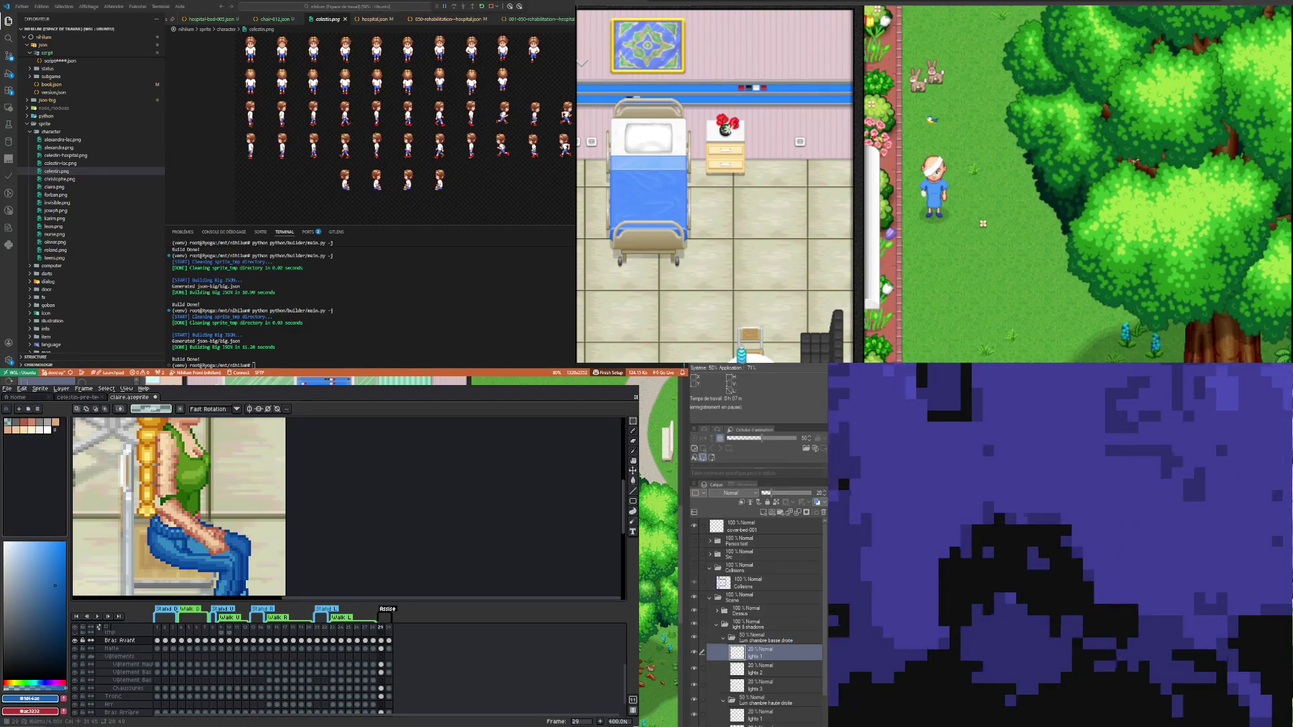
- Retouch the forearm and hand with the arm's skin tone and erase stray pixels
key(i)
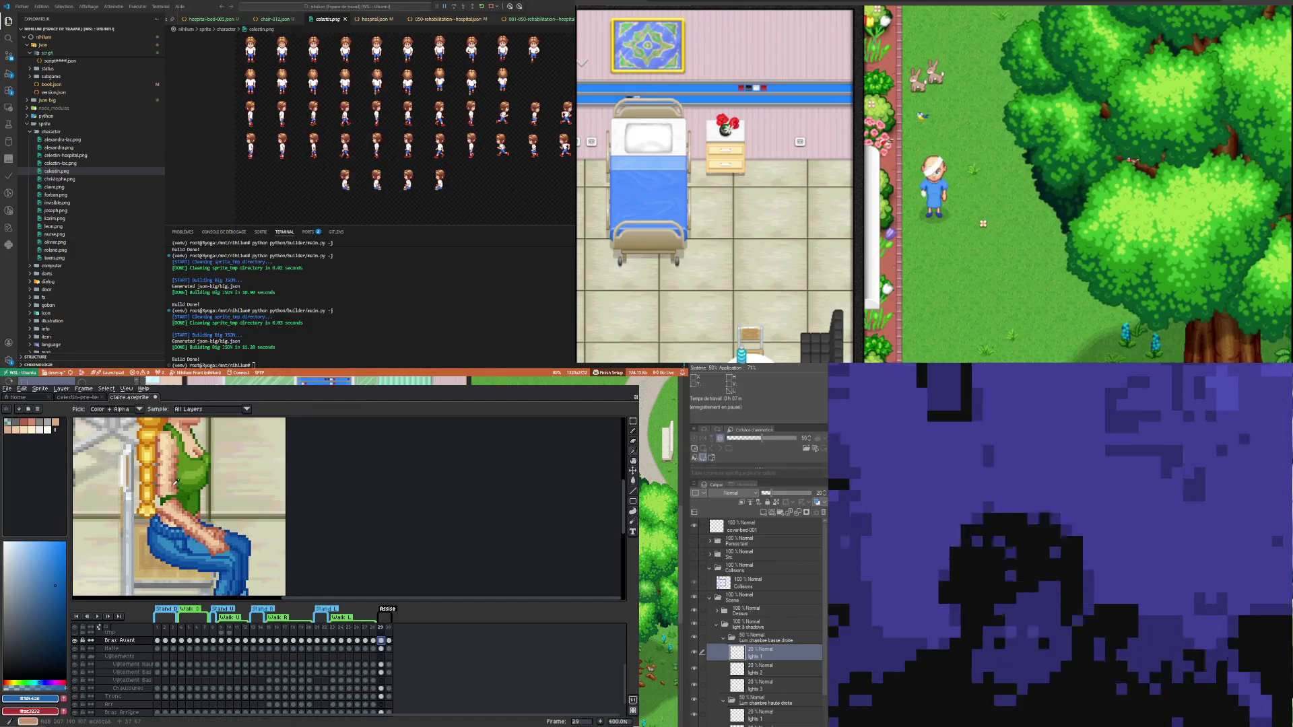
click(176, 532)
key(b)
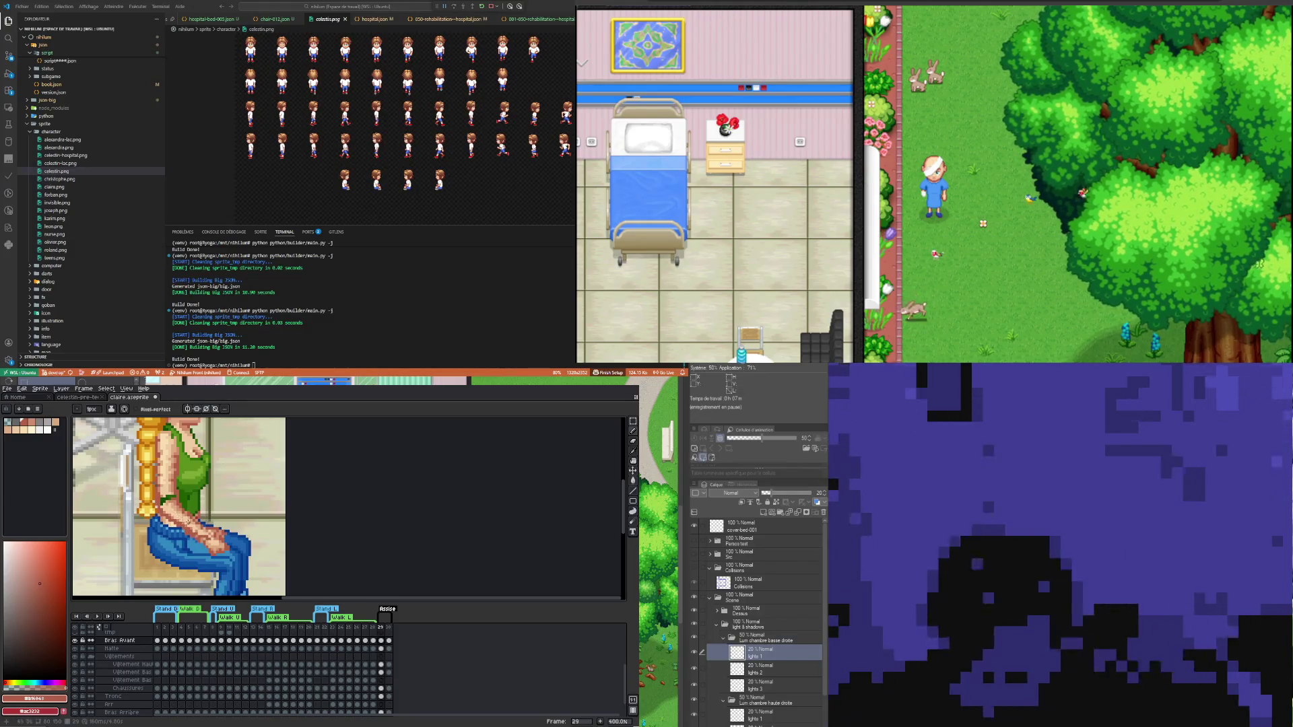
key(e)
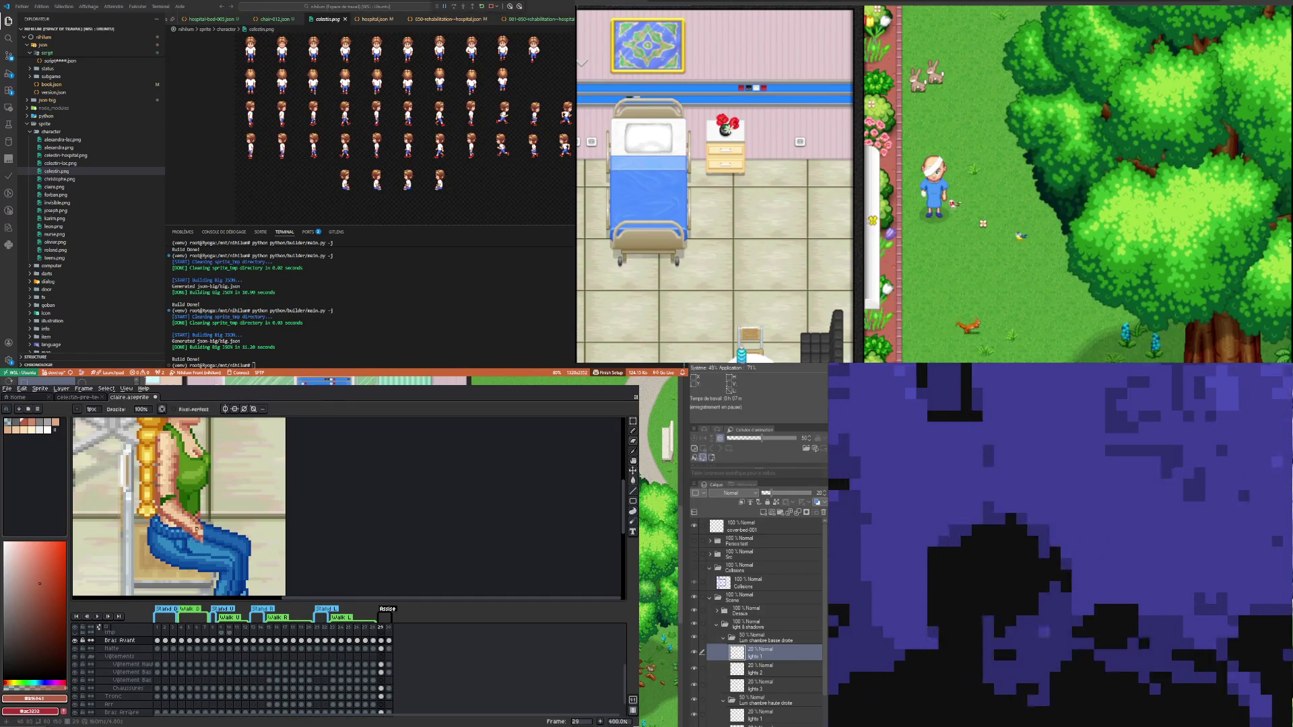
key(b)
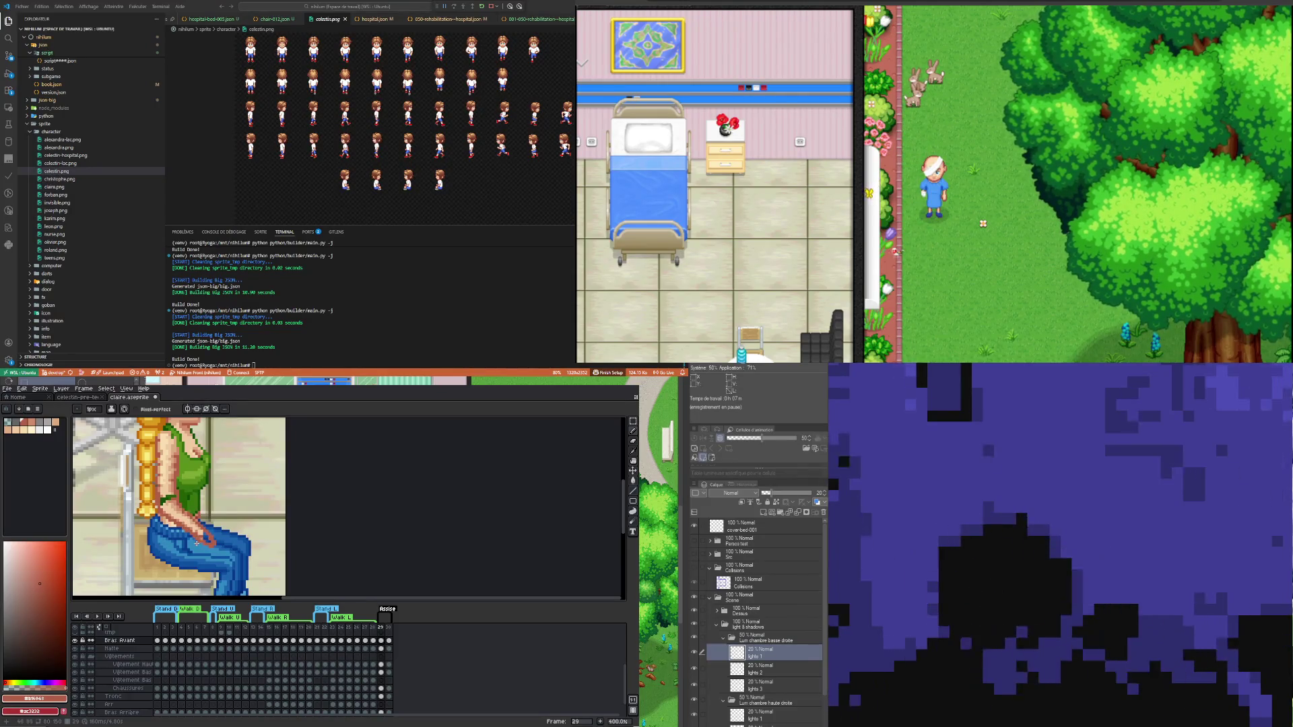
key(b)
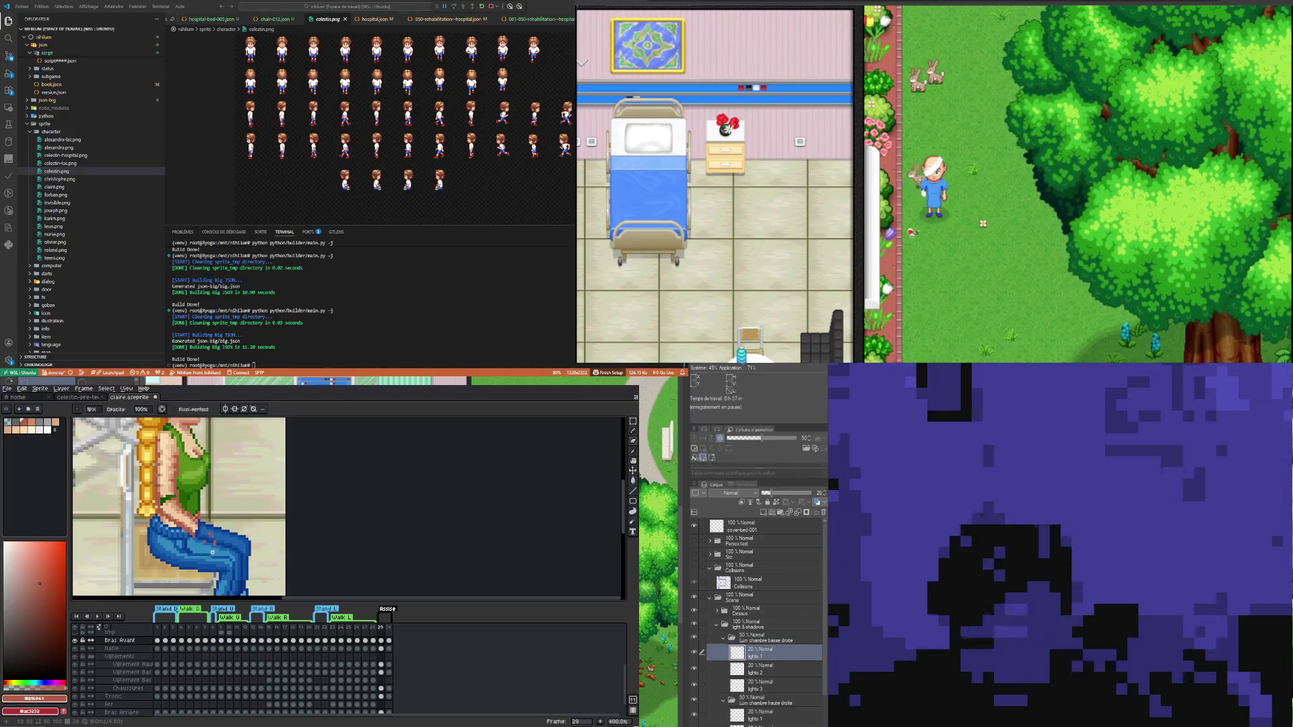
click(632, 428)
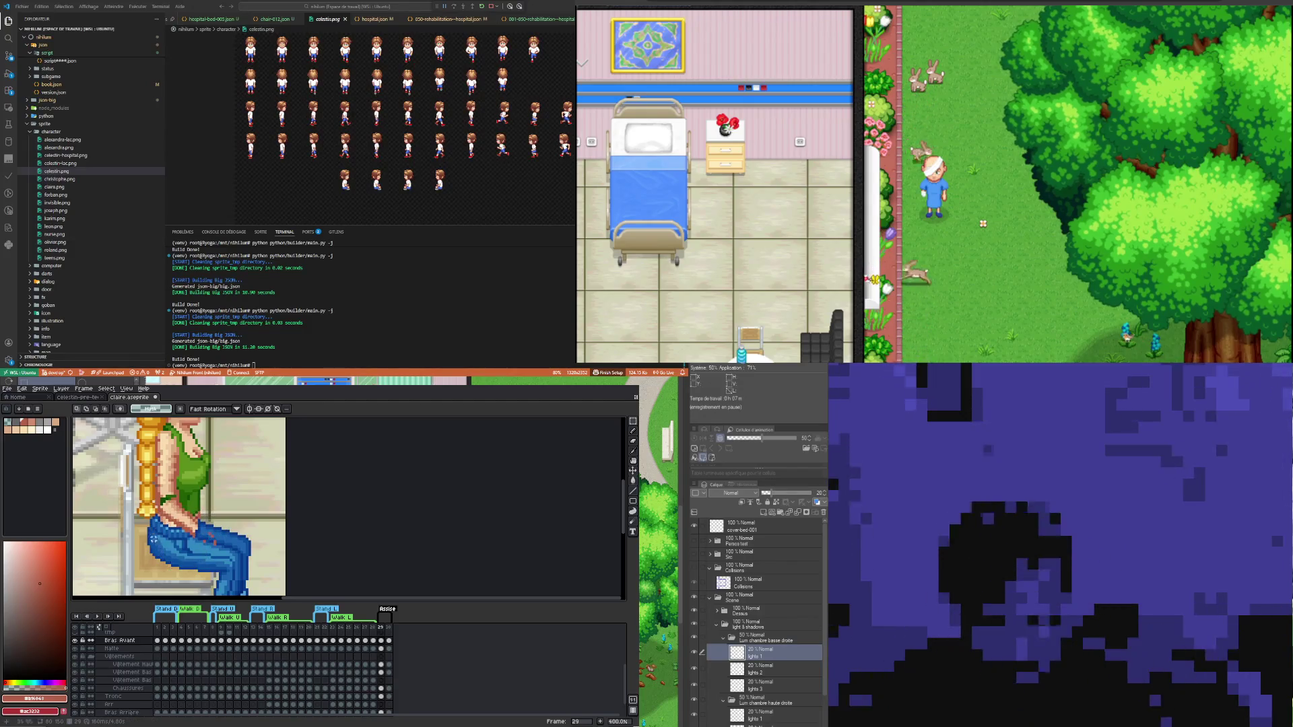
- Select the forearm area over the lap and apply the pending arm transformation
drag(160, 552, 213, 503)
key(ctrl+t)
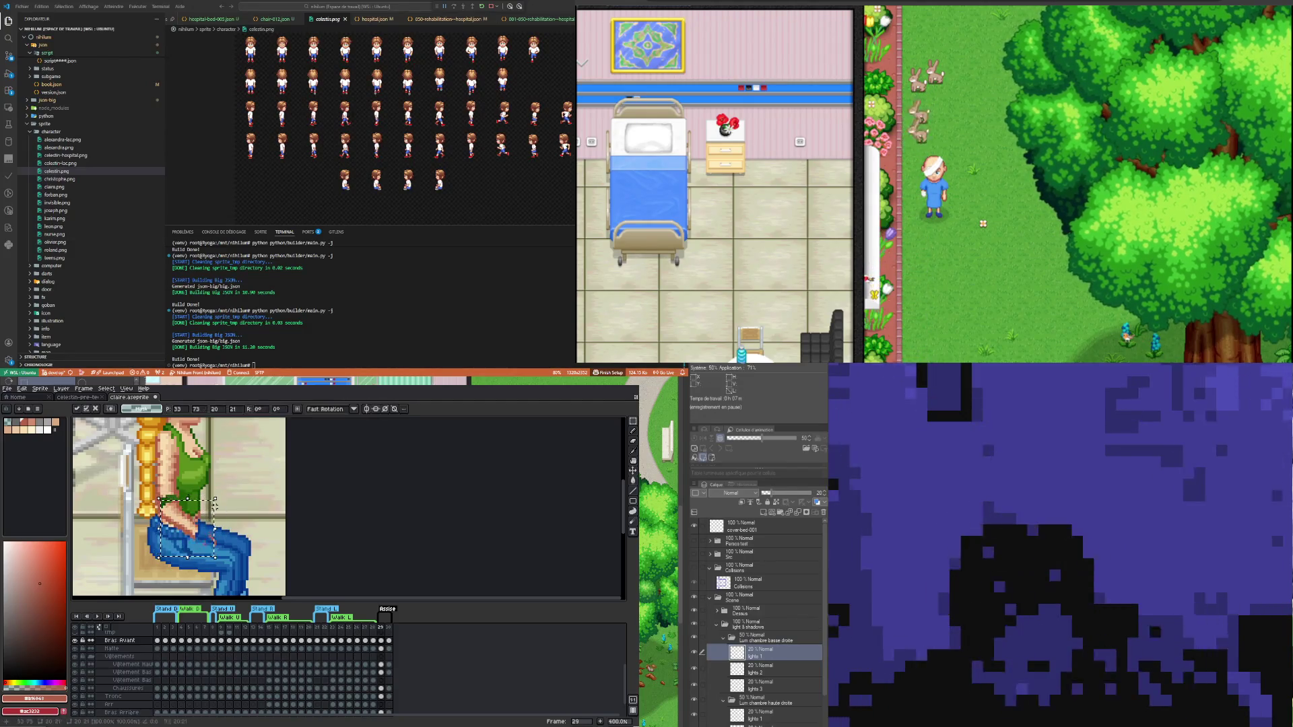
click(153, 512)
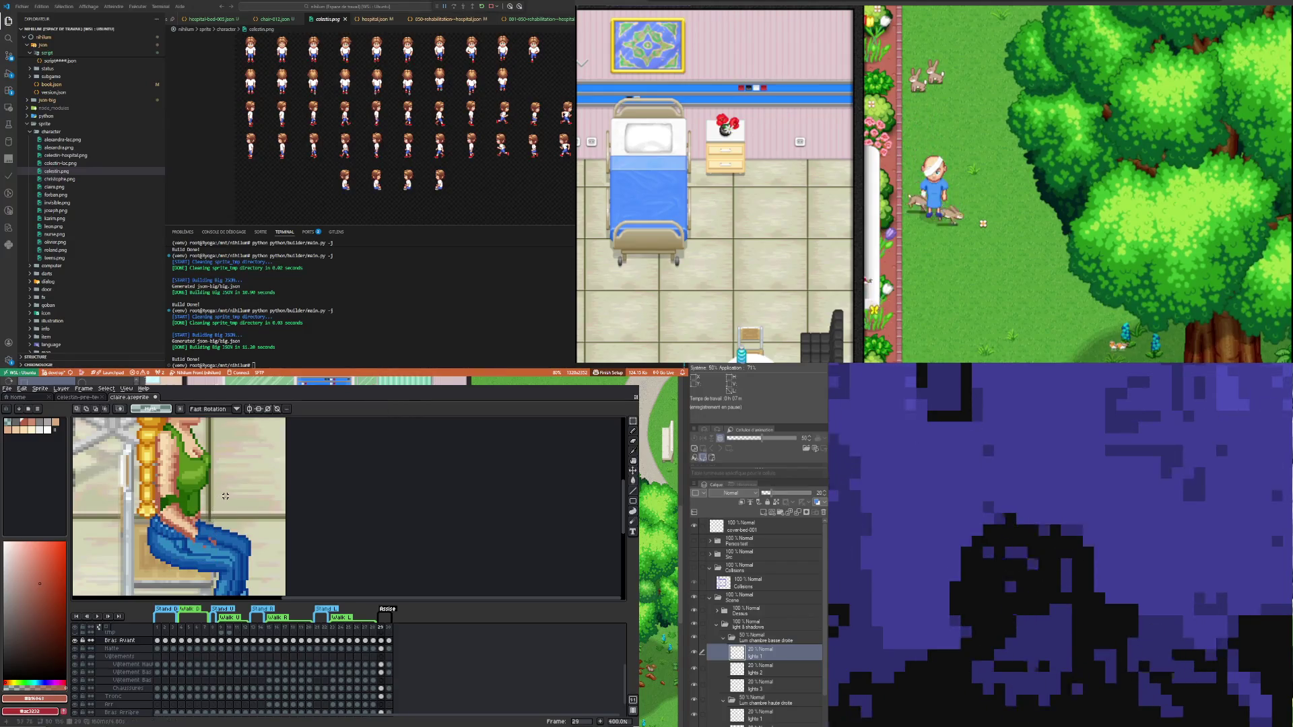
- Move the selected hand and forearm one pixel right and one pixel down, then commit
drag(154, 504, 223, 554)
key(ctrl+t)
key(Right)
key(Down)
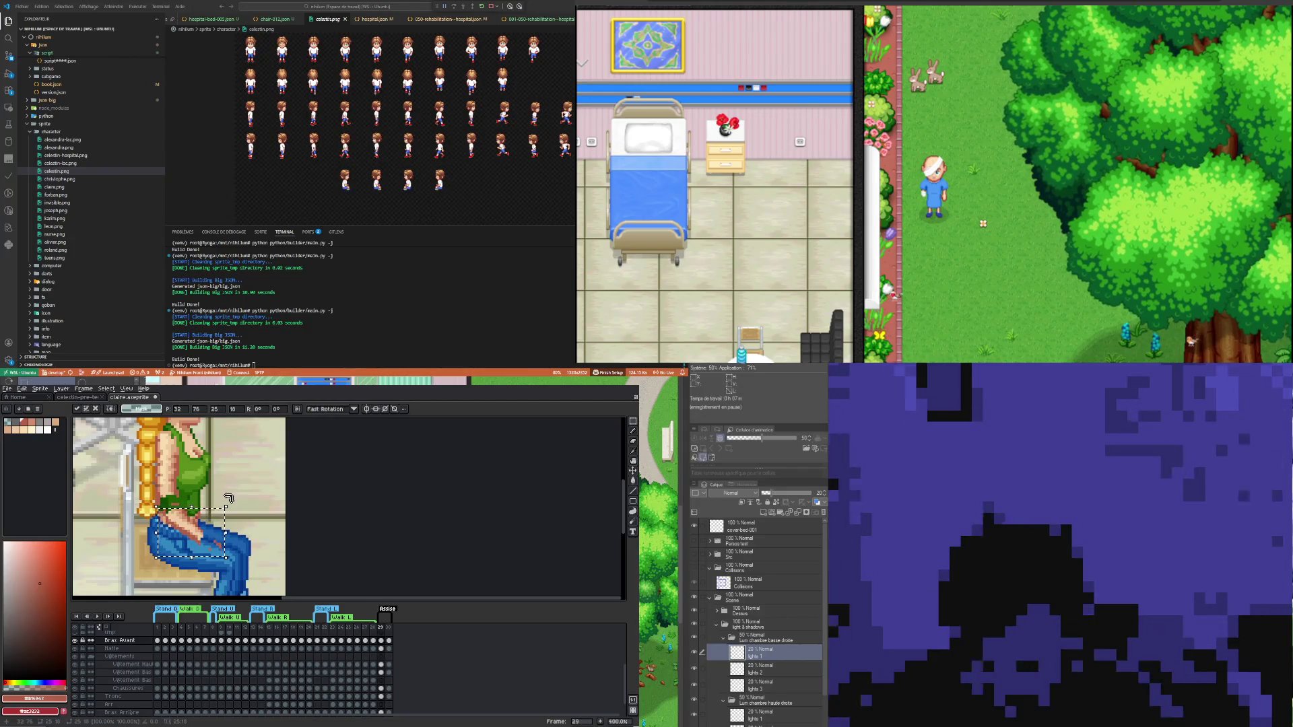
key(Return)
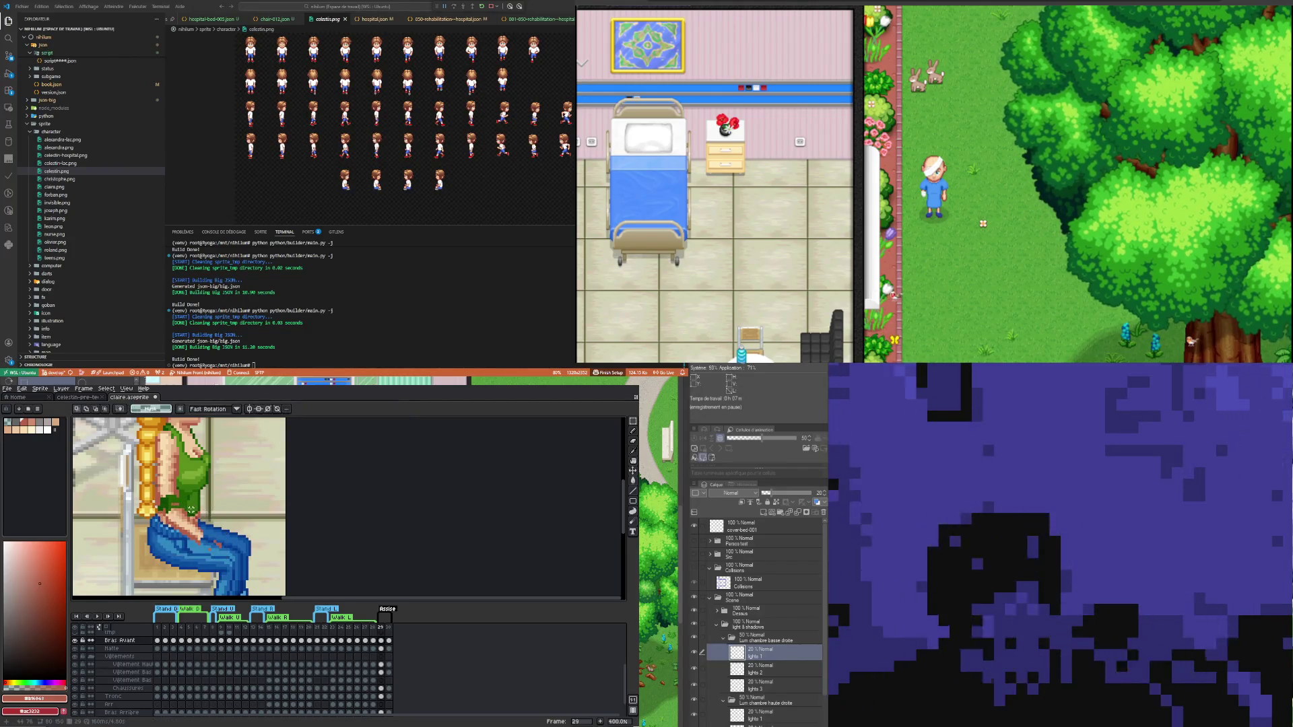
key(i)
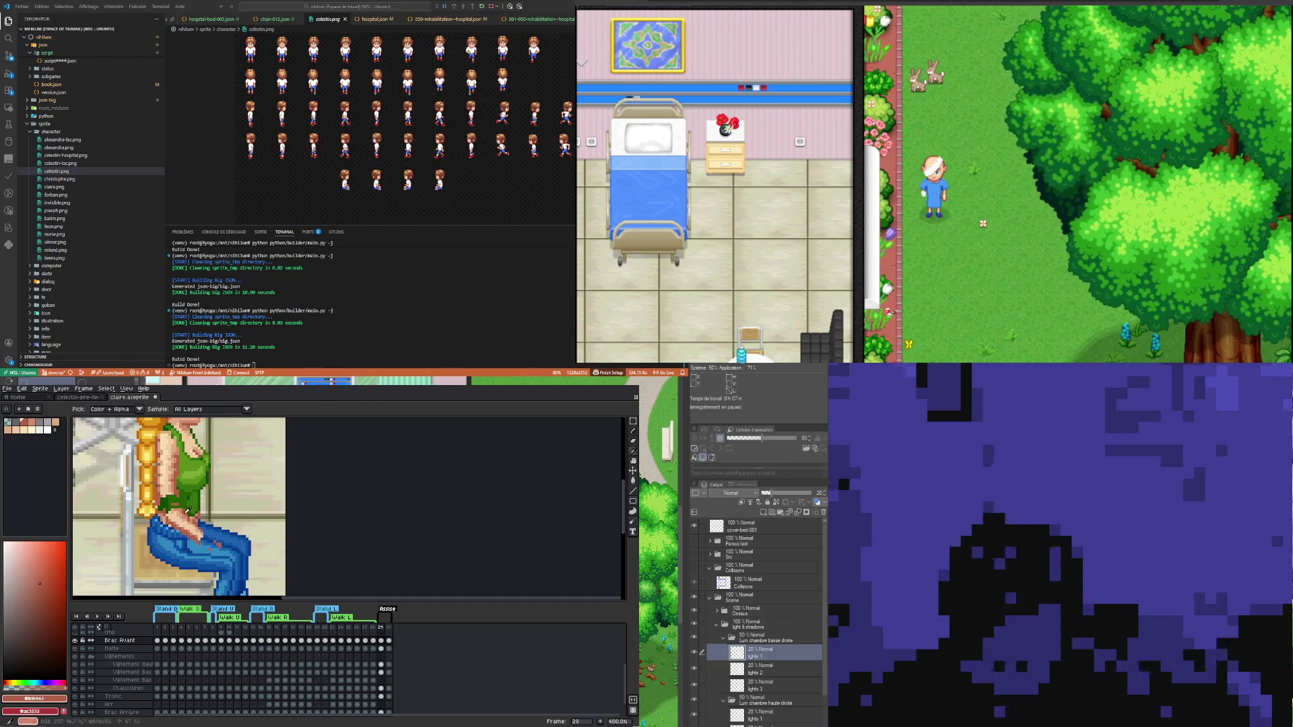
key(b)
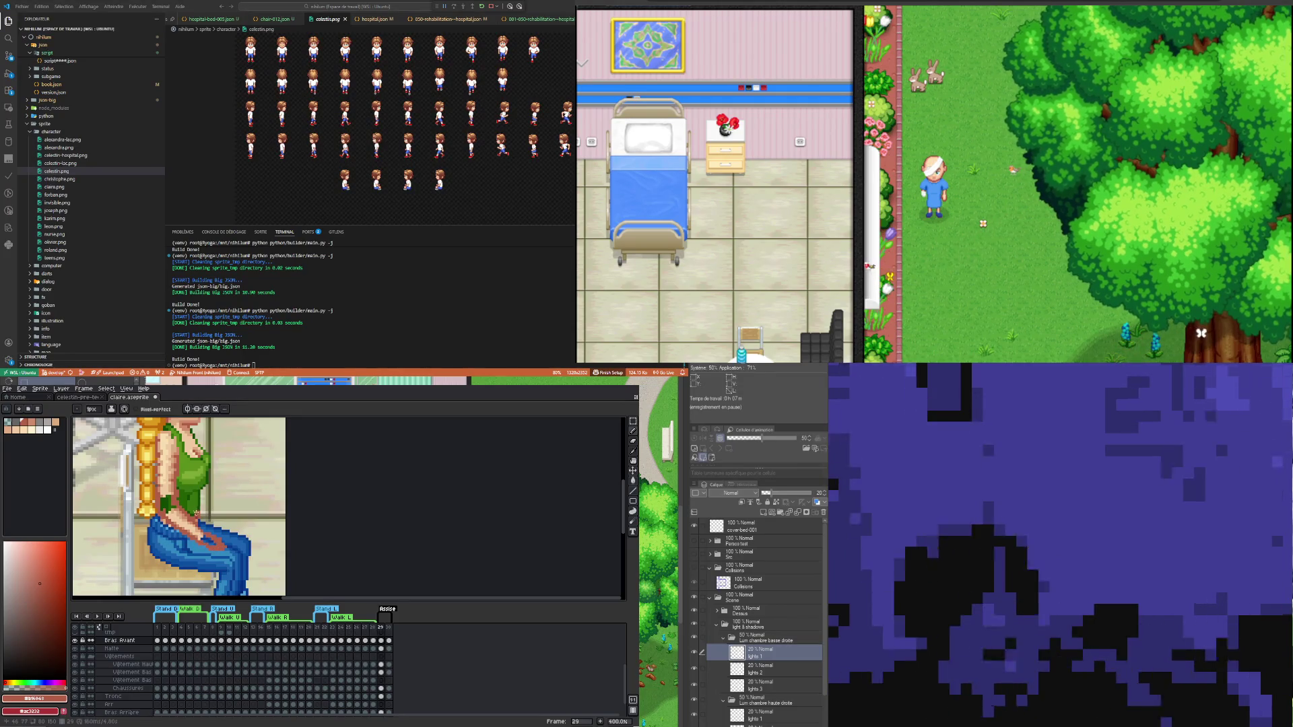
- Pick the light skin tone from the arm and return to the pencil for touch-ups
key(i)
click(214, 532)
key(b)
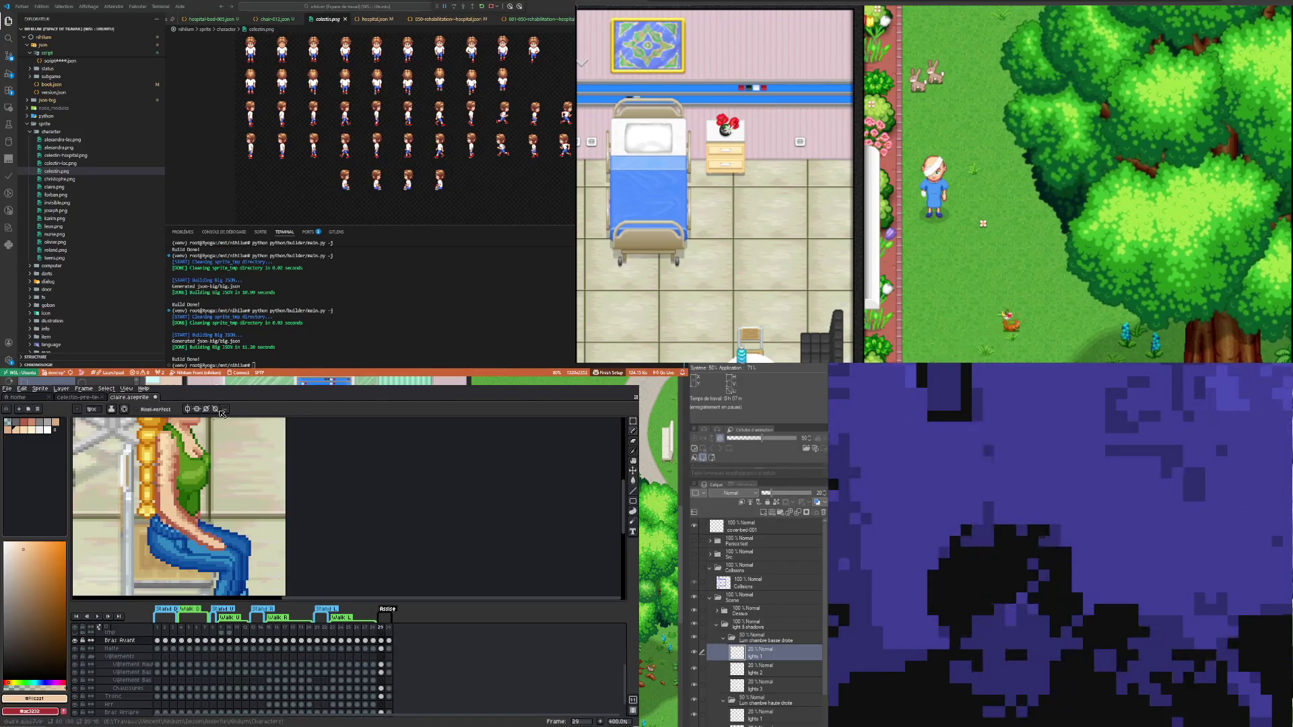
- Shade the forearm with skin tones, including the lighter #dcab81 sampled from the arm
alt+click(175, 482)
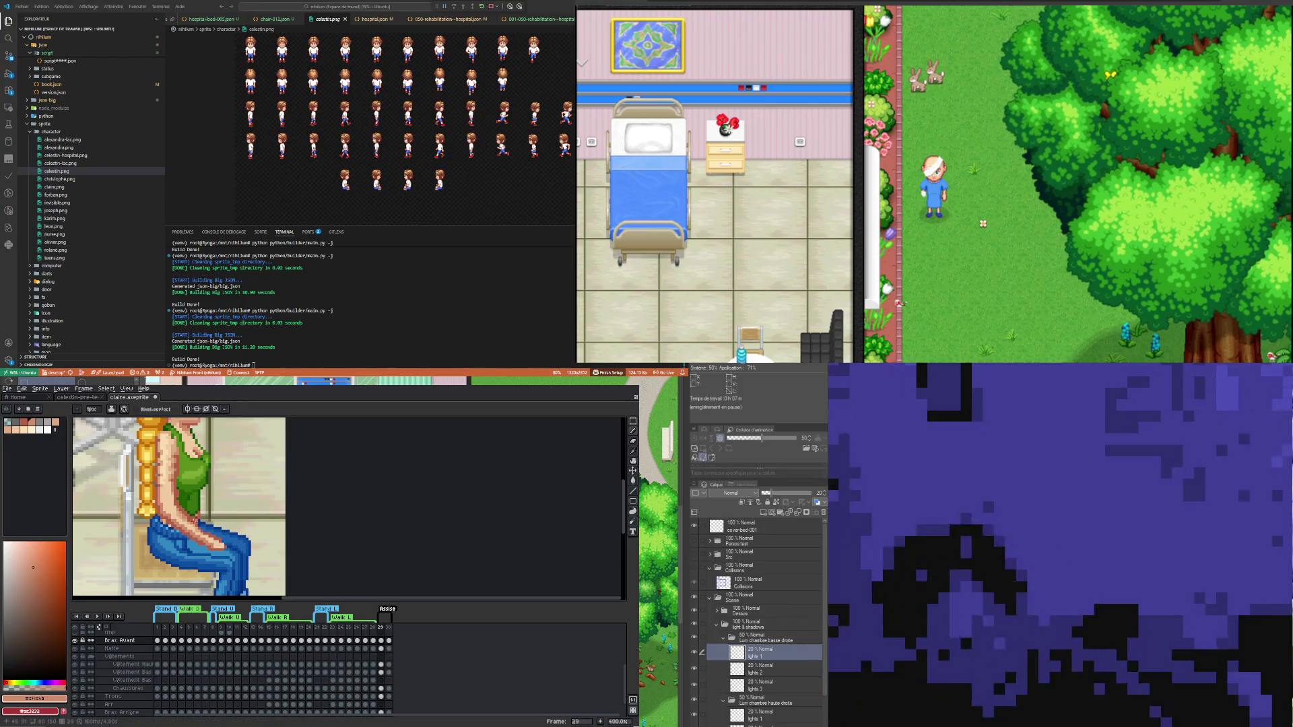
key(i)
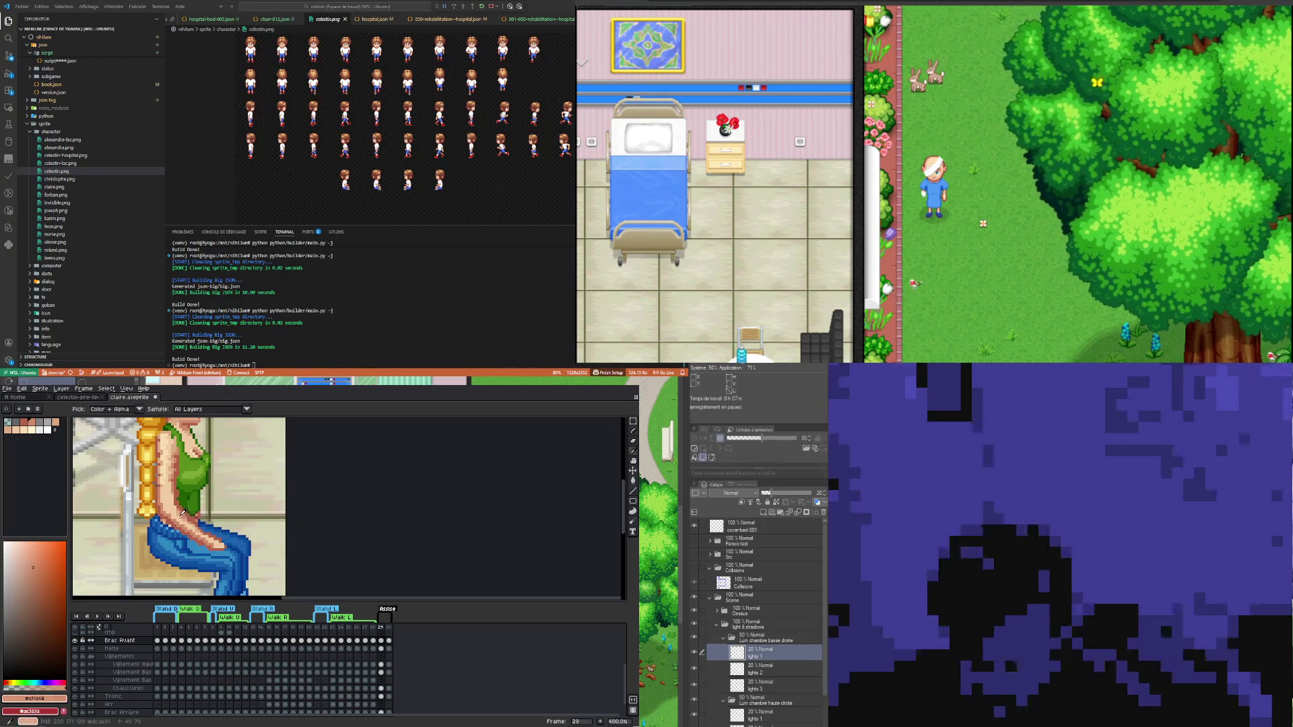
click(188, 517)
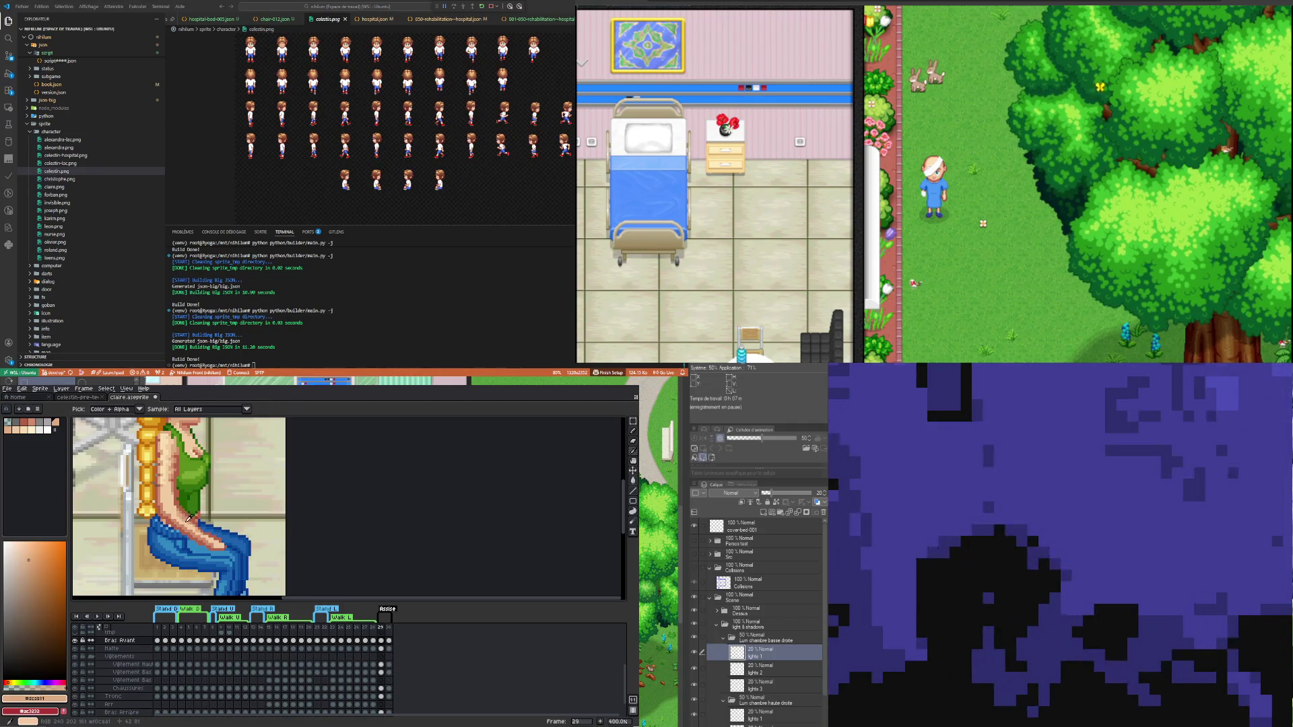
key(b)
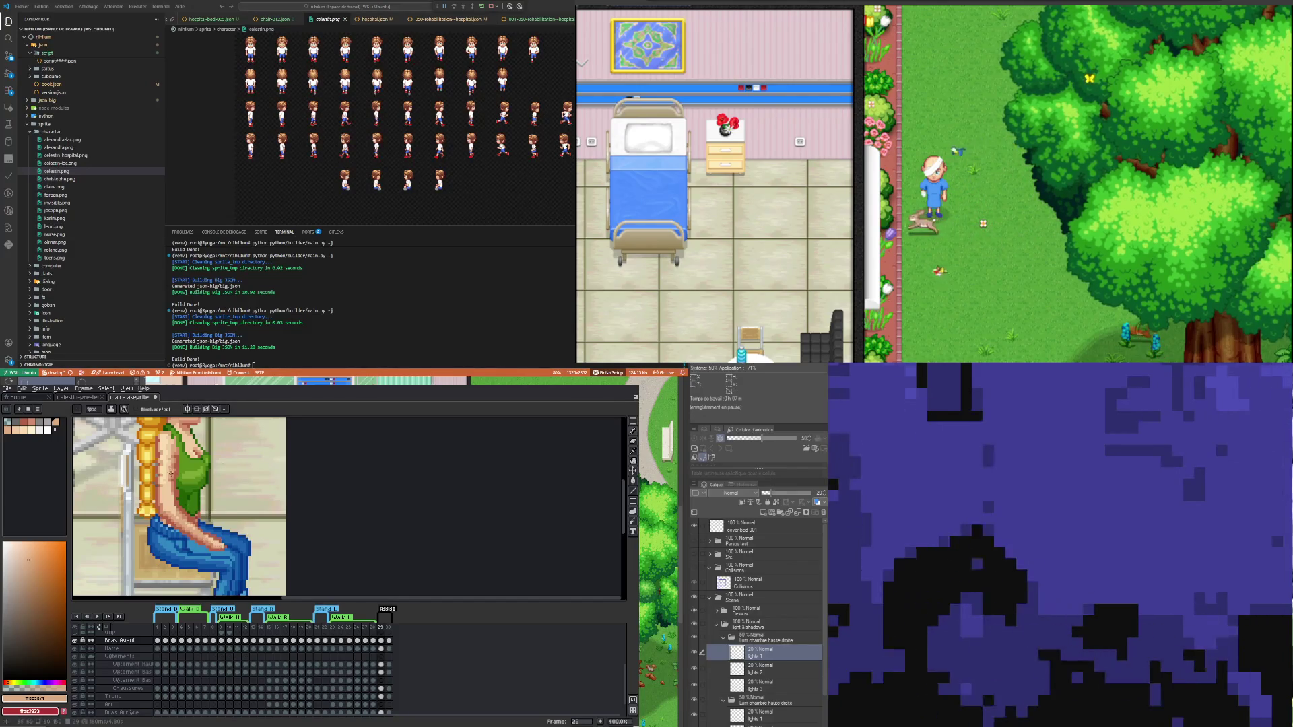
- Add another skin shade and the pale highlight #f6ddaf to the resting forearm
key(i)
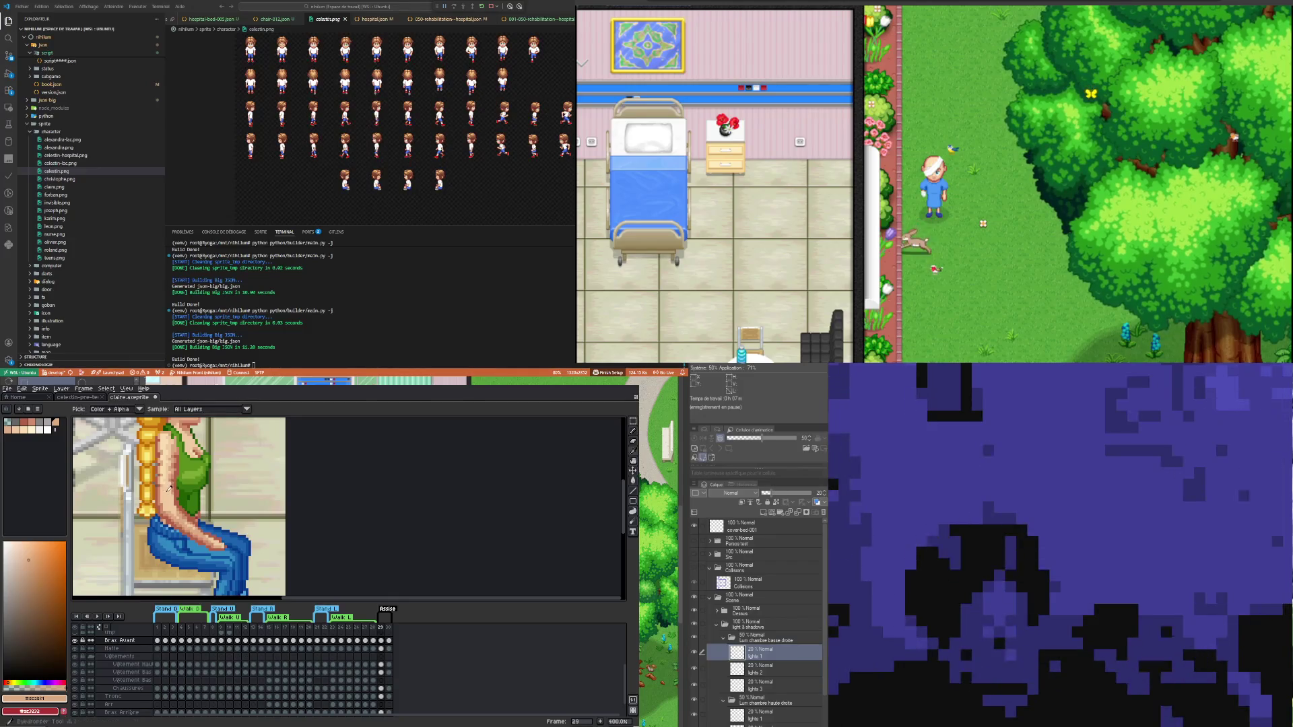
click(168, 489)
key(b)
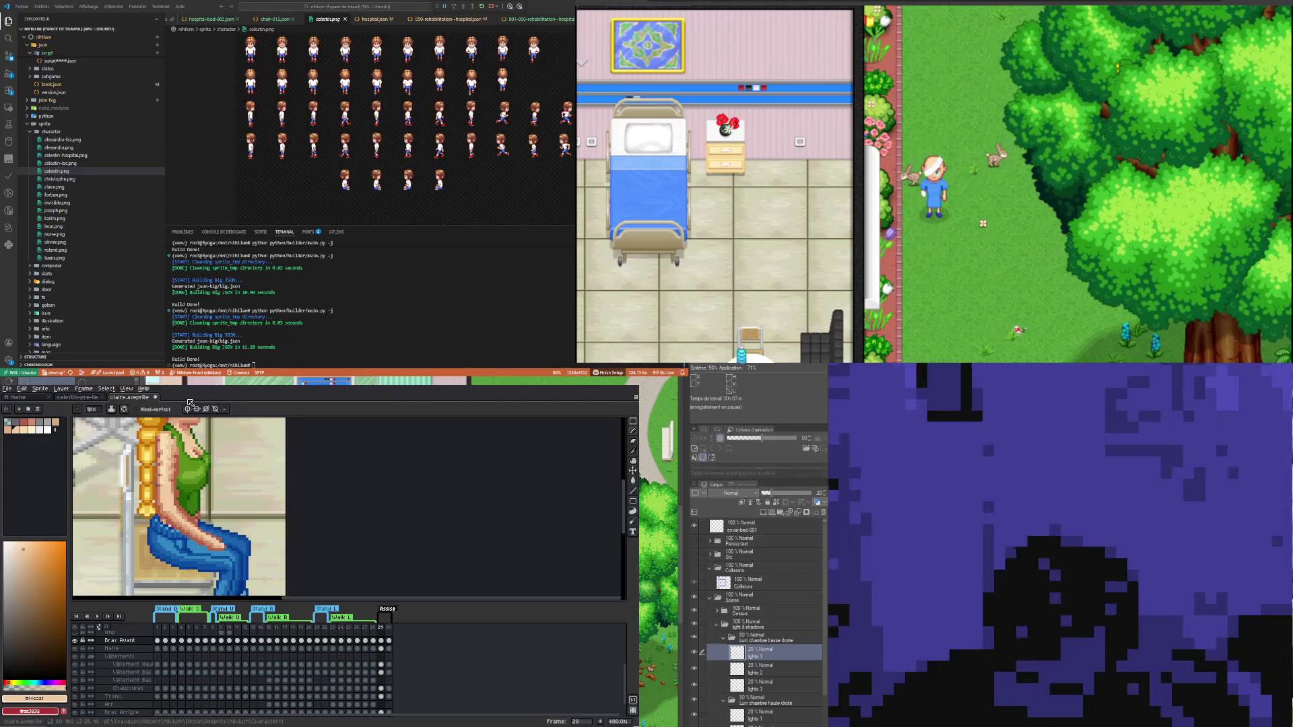
key(i)
click(168, 436)
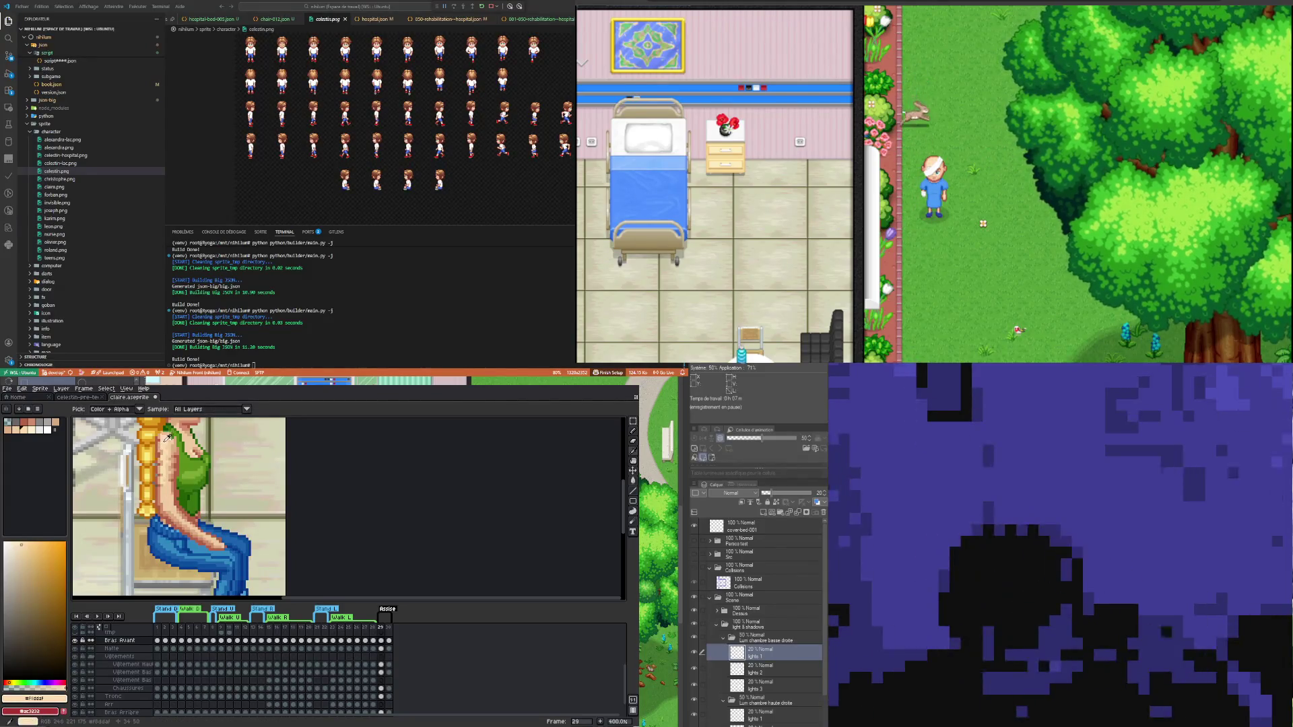
key(b)
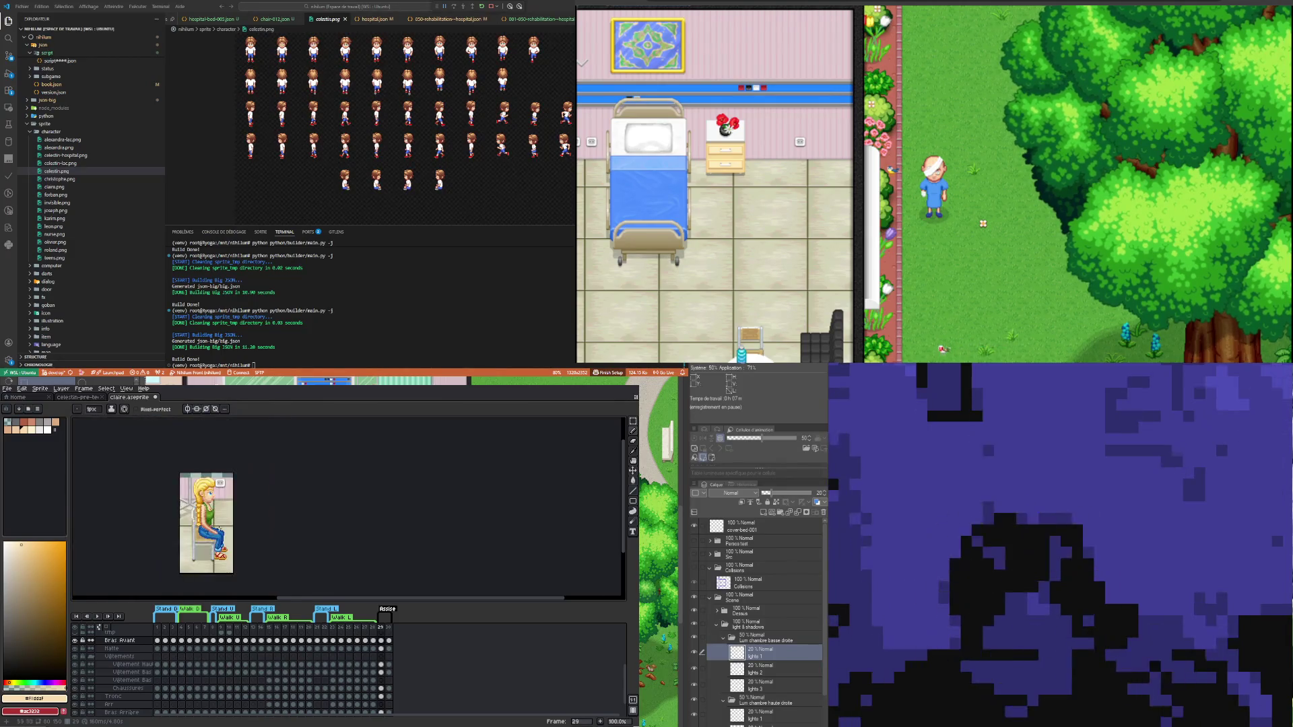
- Zoom out to show the whole sprite and save claire.aseprite
key(1)
scroll(216, 518, up, 2)
scroll(216, 517, up, 1)
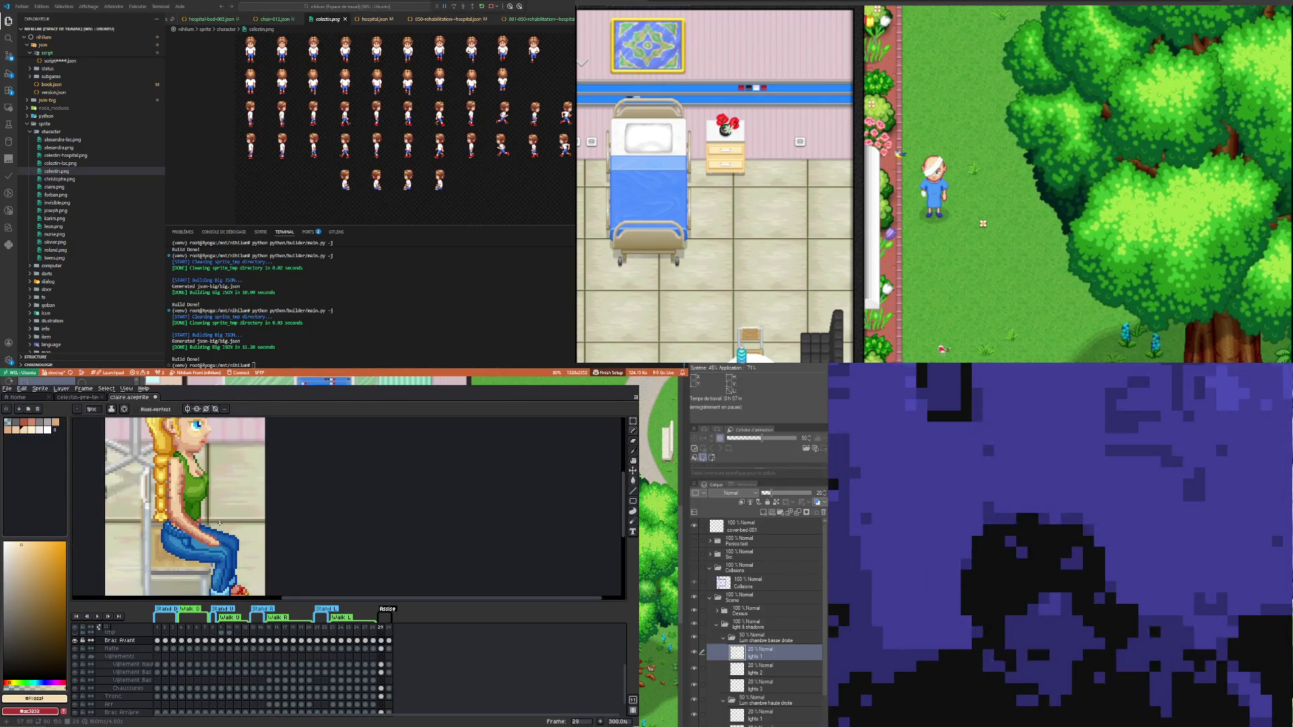
key(ctrl+s)
- Zoom in and out on the saved sprite to review the lowered arm and jeans
scroll(216, 518, down, 1)
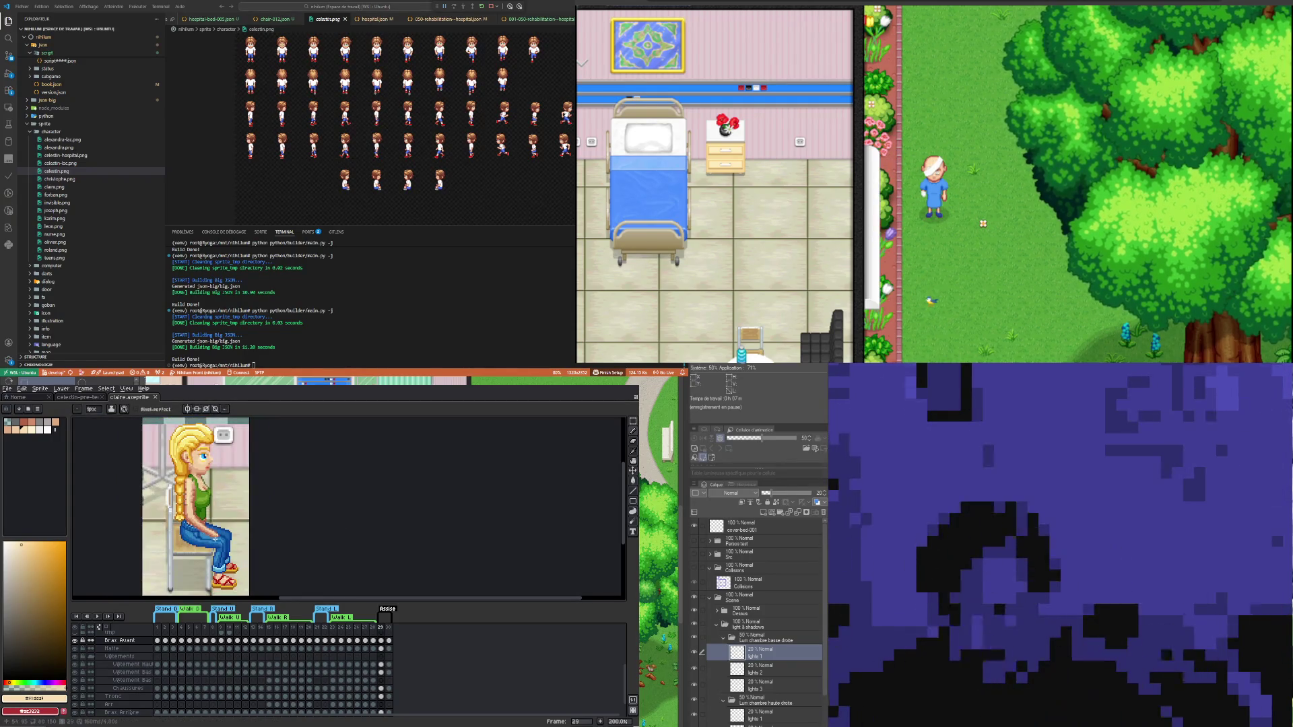
scroll(223, 527, down, 1)
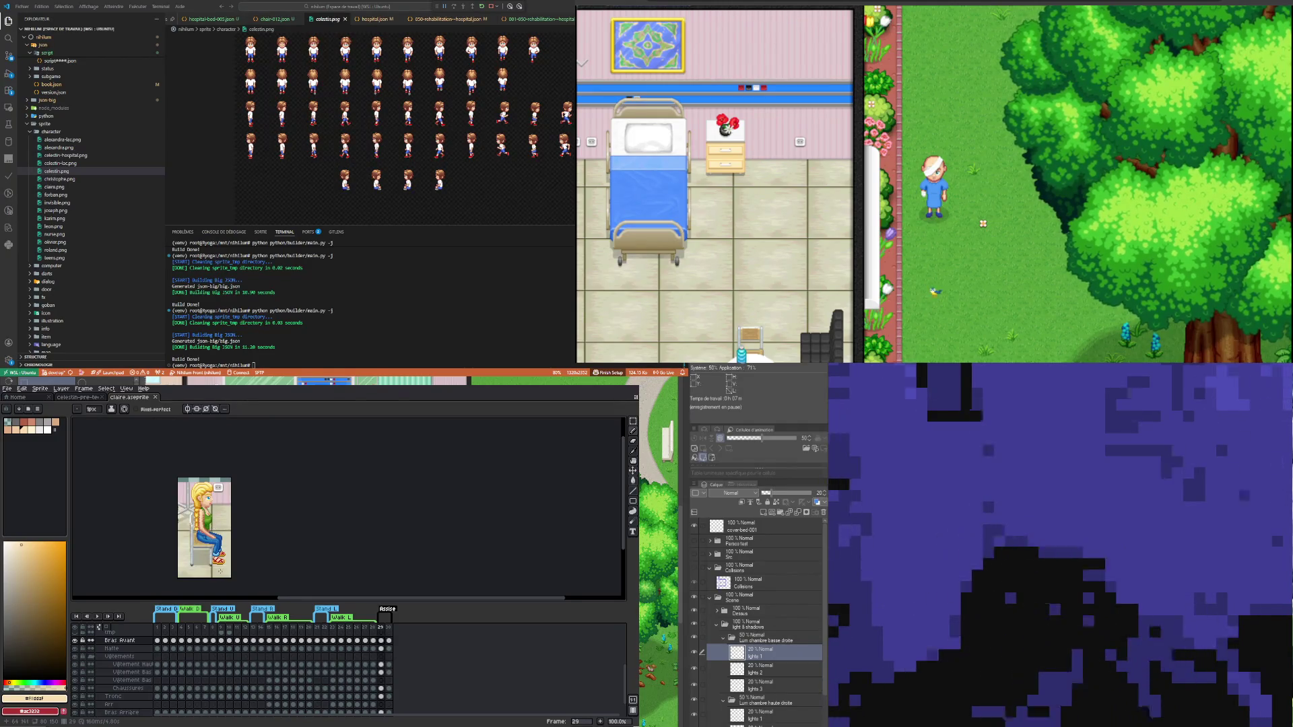
scroll(222, 529, up, 1)
scroll(219, 525, up, 1)
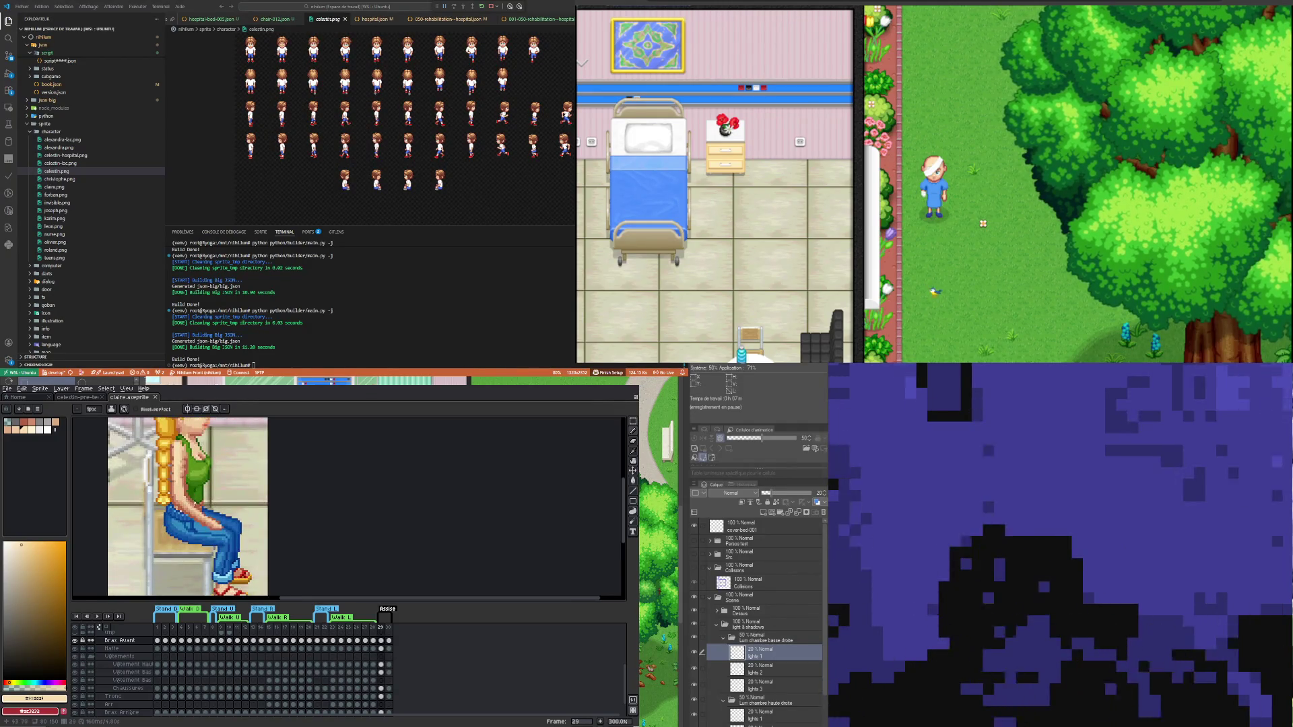
scroll(219, 525, down, 1)
scroll(191, 512, down, 1)
scroll(191, 512, up, 1)
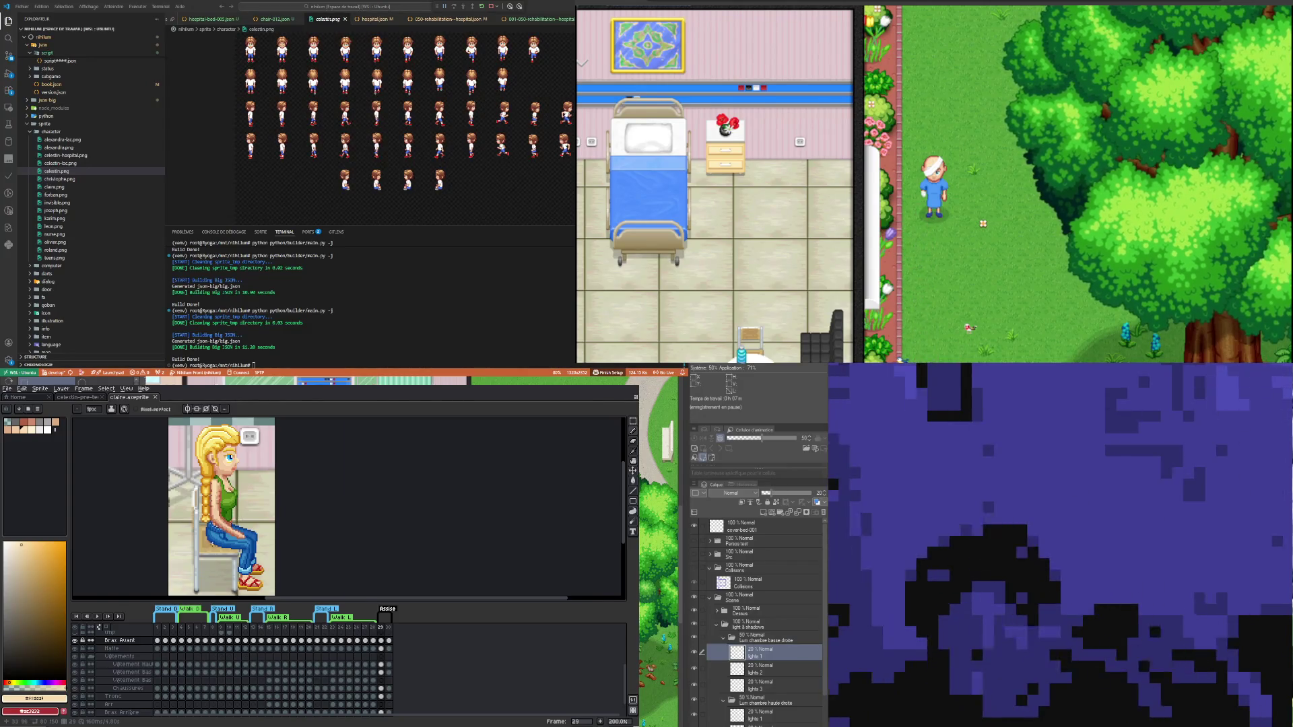
scroll(218, 560, up, 2)
scroll(218, 561, down, 3)
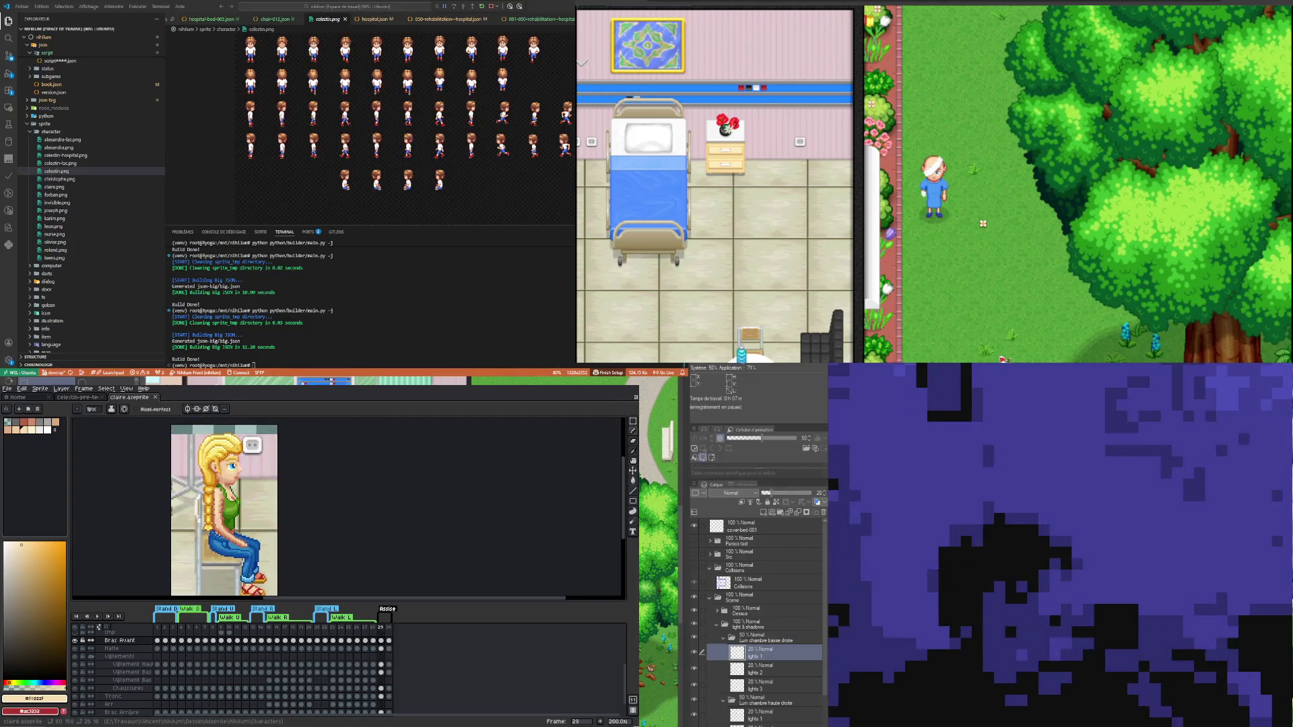
scroll(237, 500, down, 1)
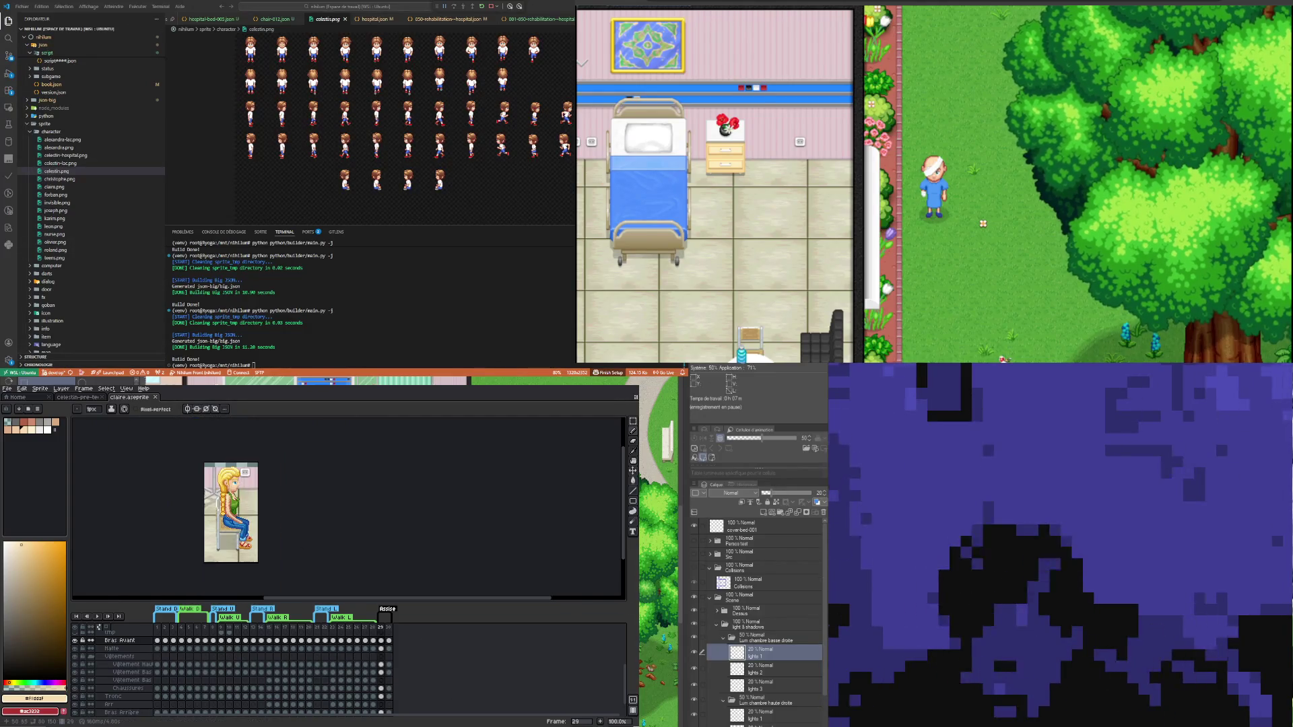